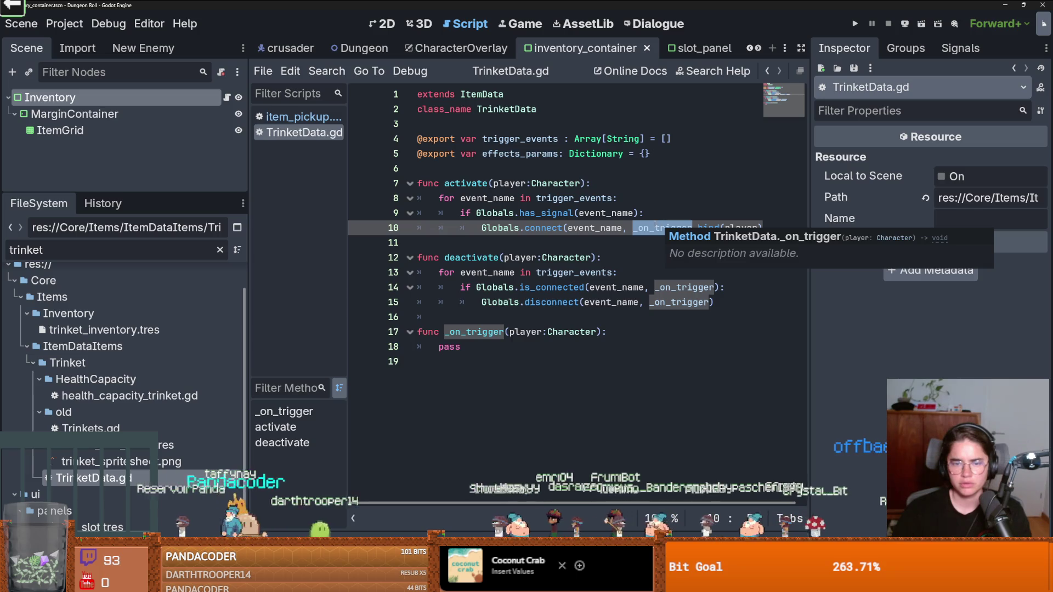
Step: Highlight event_name and _on_trigger in TrinketData.gd, go to line 14's is_connected check, then bring up Windows search
mouse_move(528, 219)
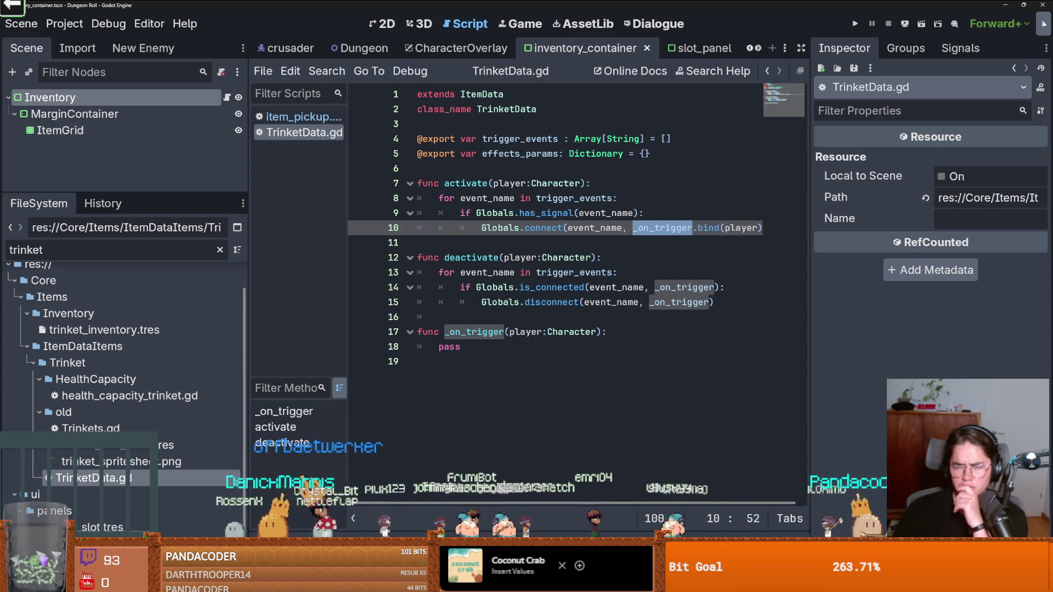
double_click(598, 228)
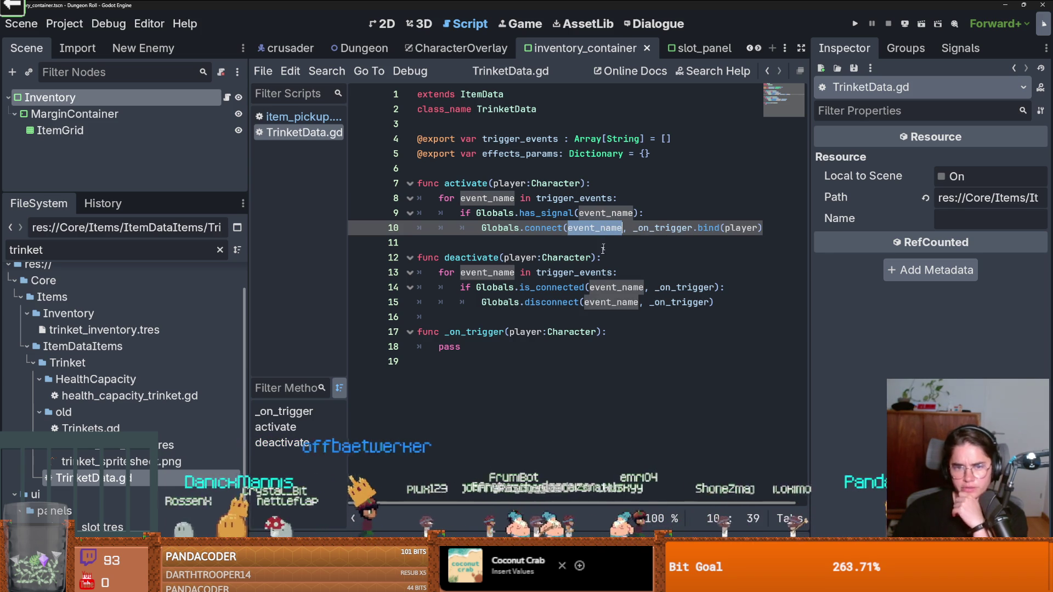
double_click(658, 228)
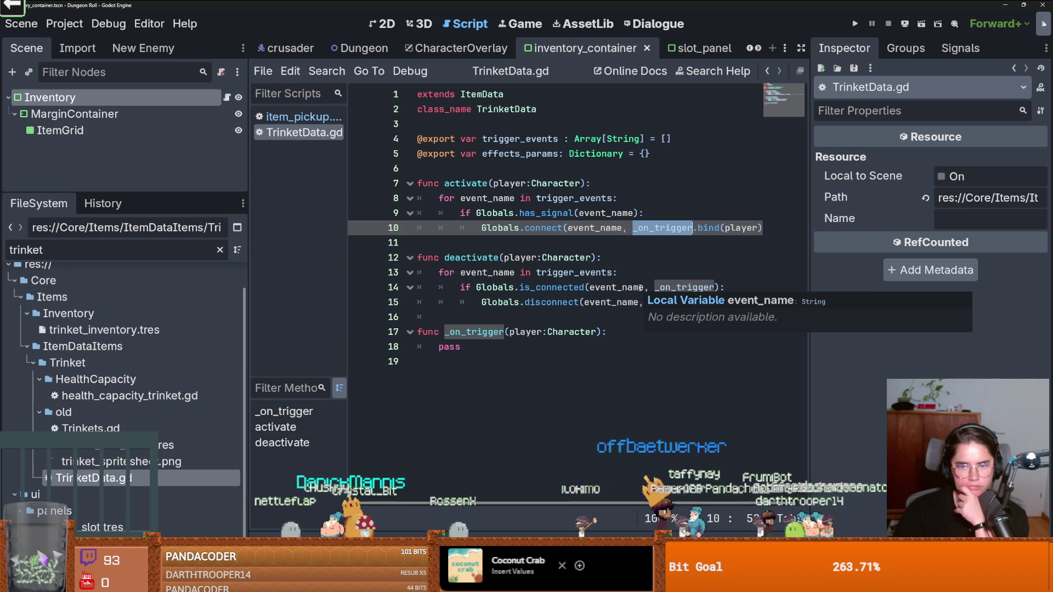
left_click(623, 287)
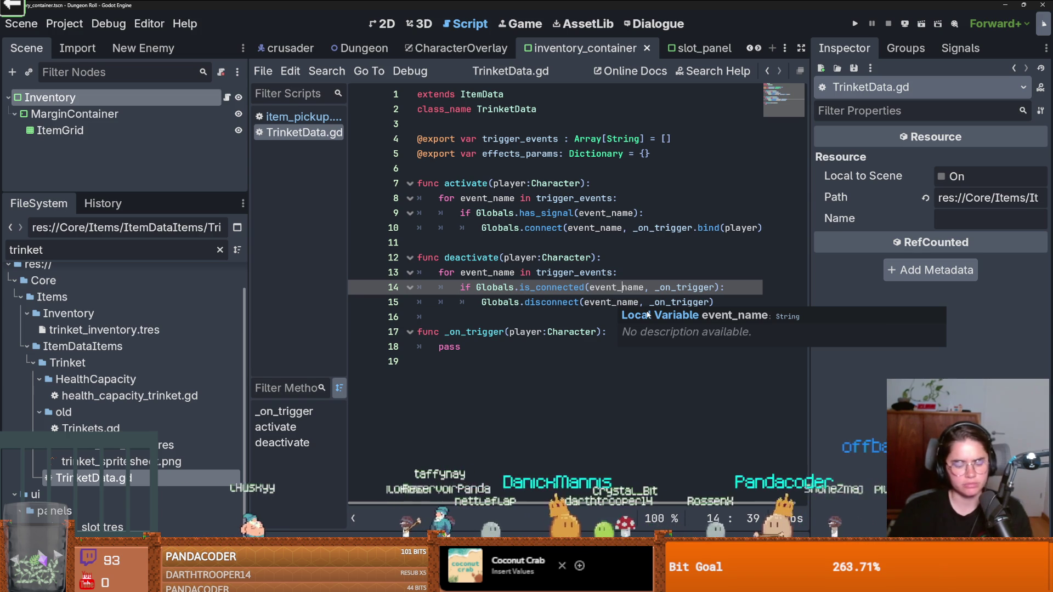
key("super")
Step: Launch Steam from the 'steam' search result and switch to its library window
type("steam")
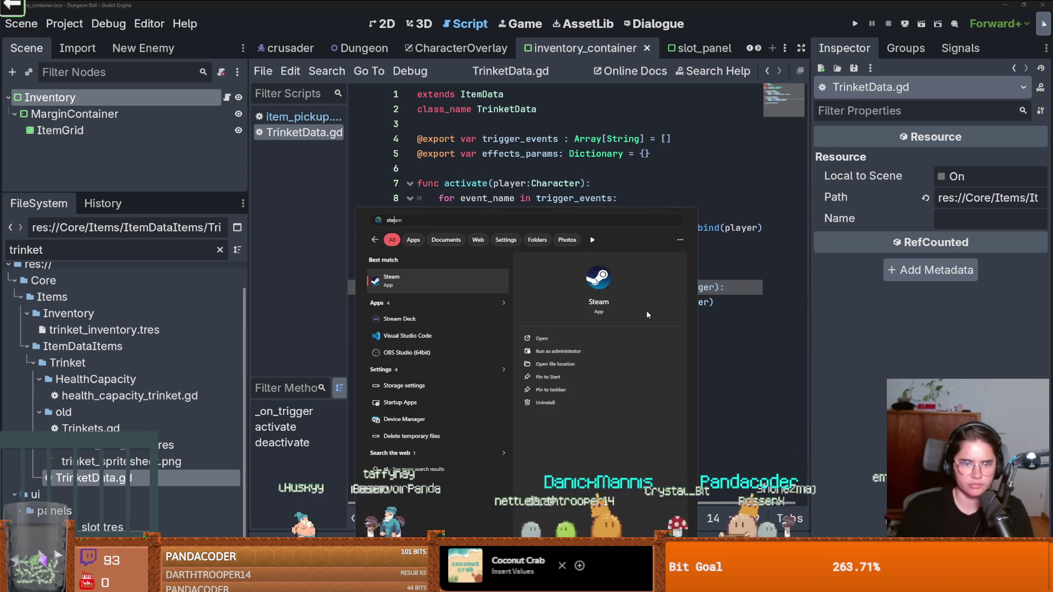
key("Return")
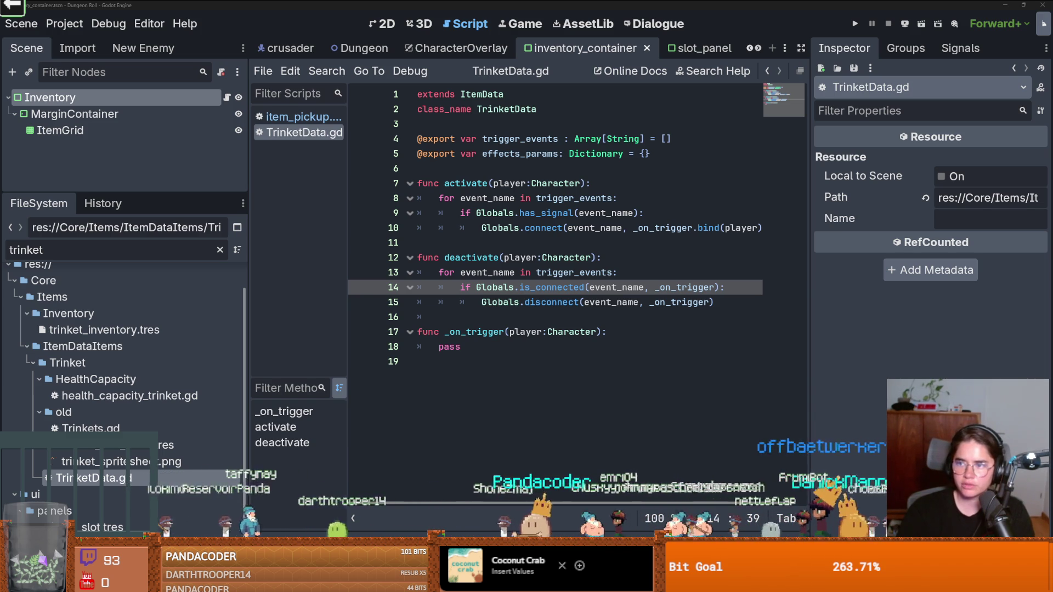
key("alt+Tab")
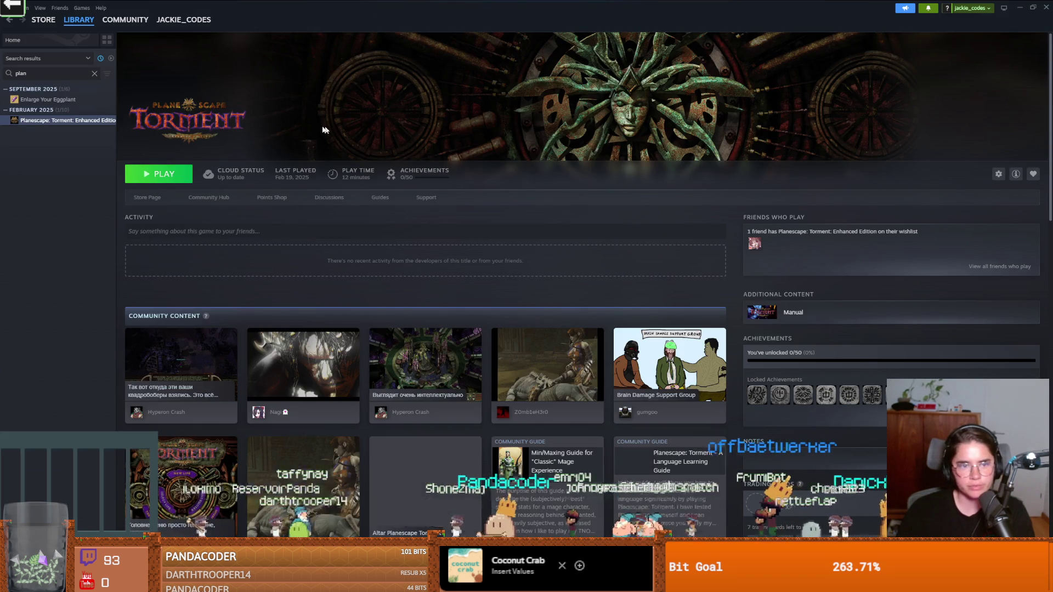
Step: Snap the Steam library window to full screen, then switch windows
mouse_move(668, 181)
left_mouse_down()
mouse_move(459, 17)
mouse_move(556, 4)
left_mouse_up()
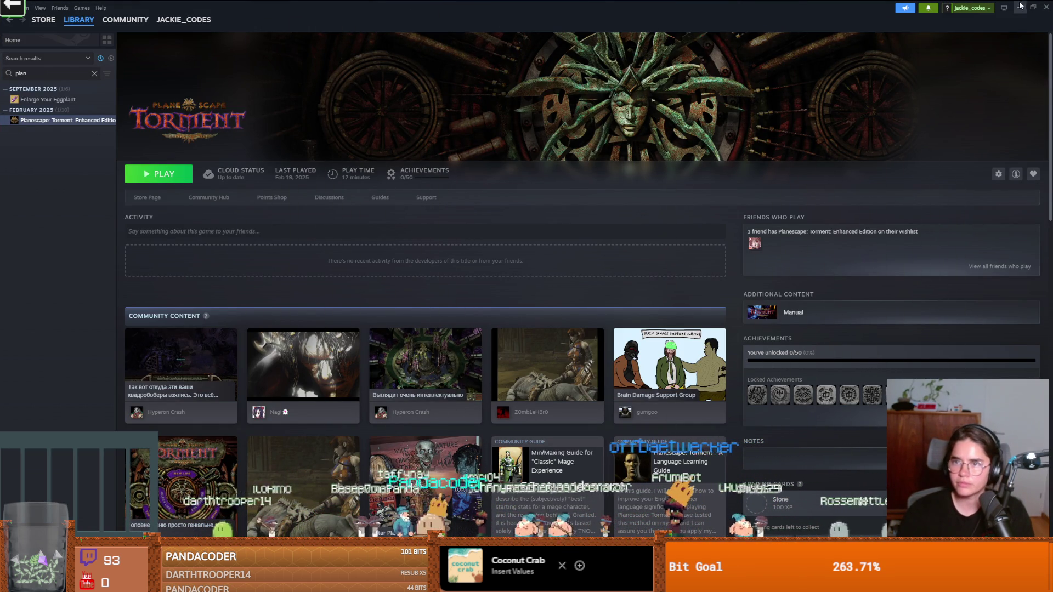
key("alt+Tab")
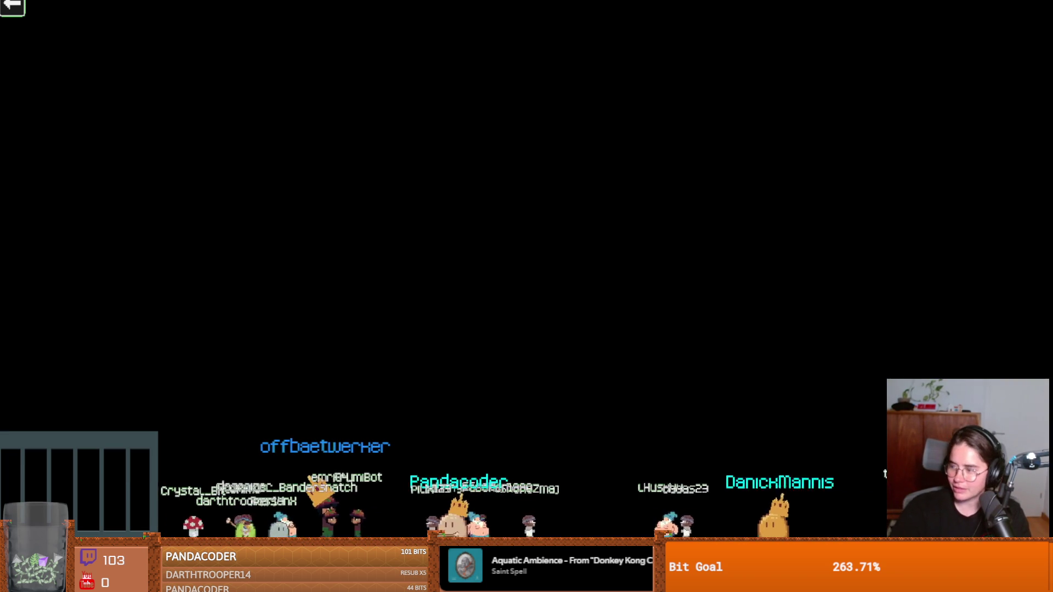
Step: Close the chat characters mini-game and launch the Cannon game
left_click(17, 9)
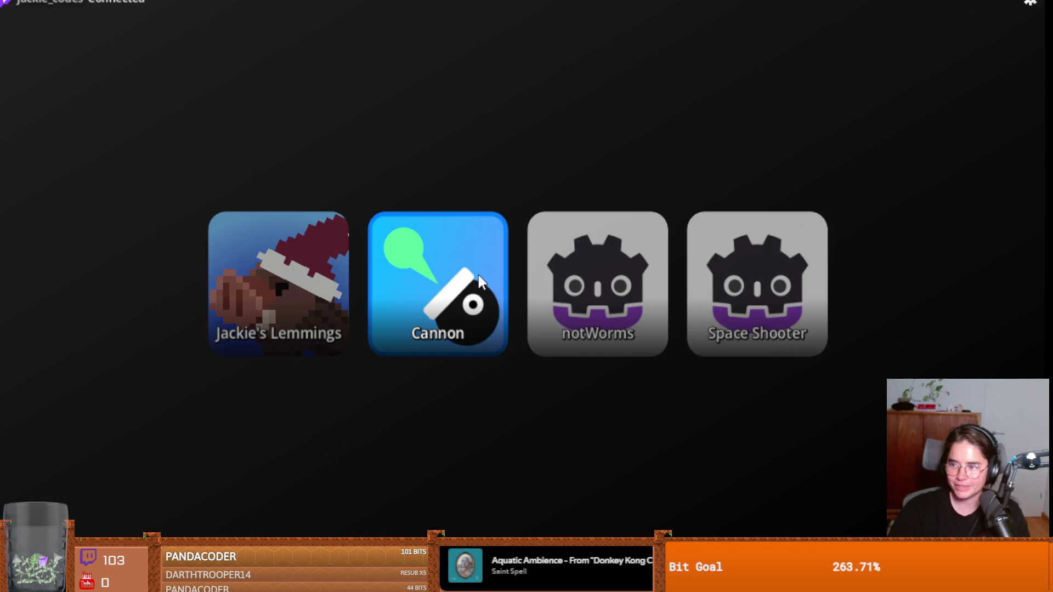
left_click(478, 275)
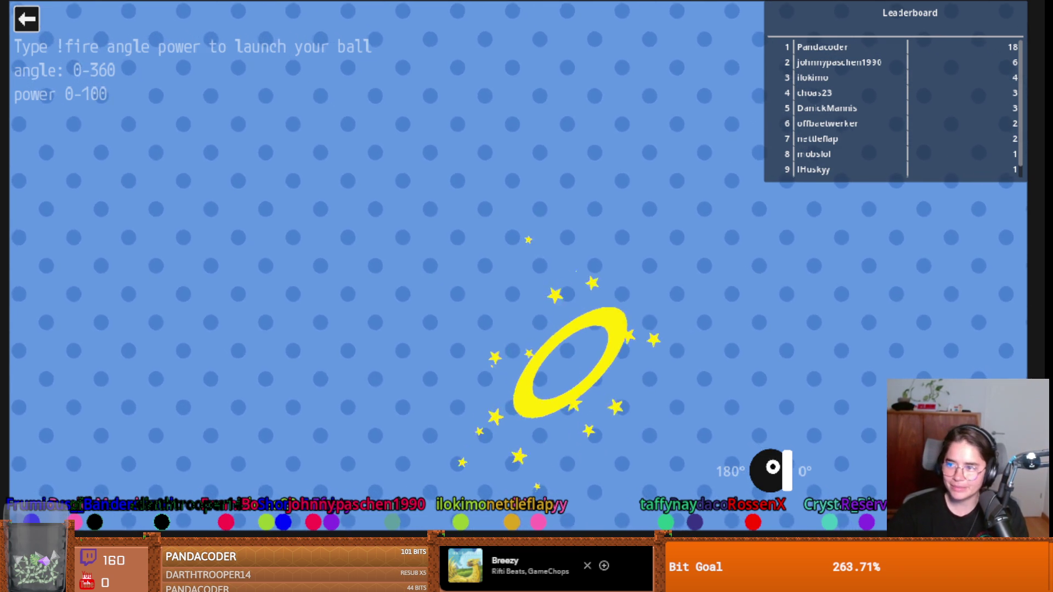
Step: Return to the game menu, try Lemmings, then relaunch the Cannon game
key("Escape")
left_click(338, 272)
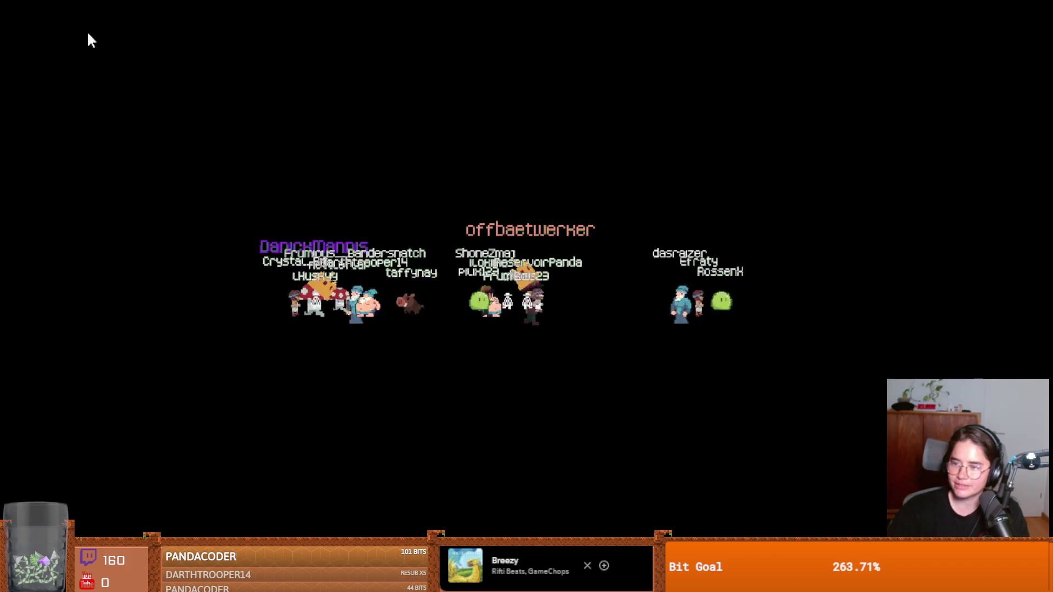
left_click(23, 15)
left_click(404, 259)
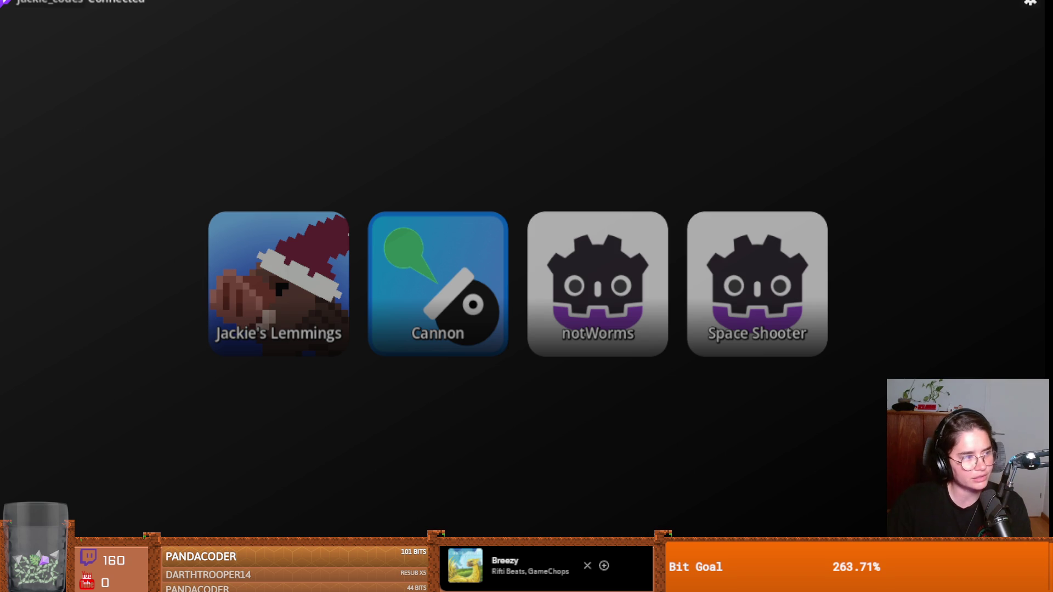
Step: Launch the selected game from the menu, then close the running game window
key("Left")
key("Return")
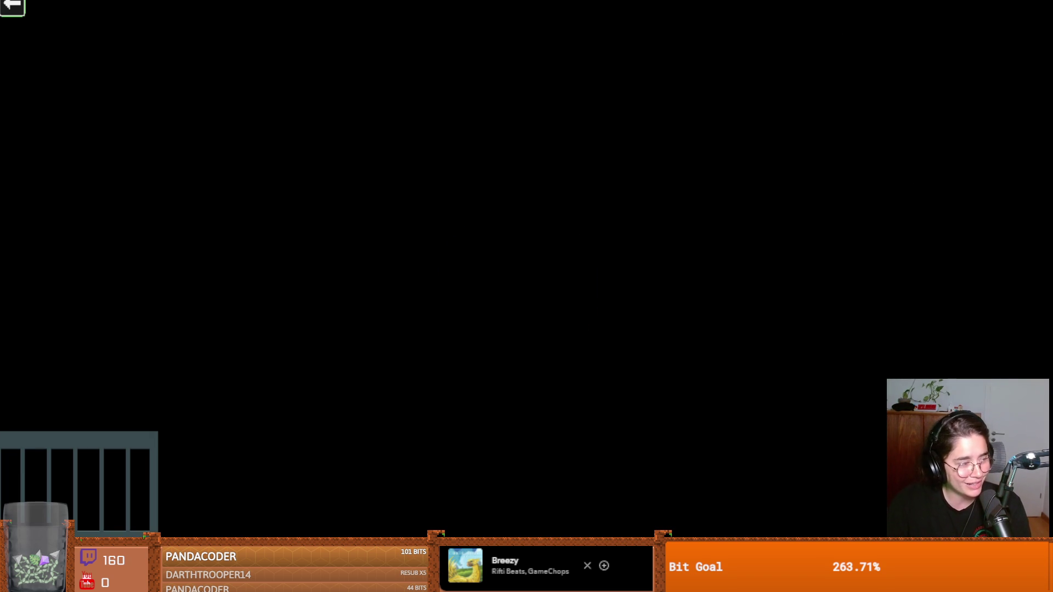
key("alt+F4")
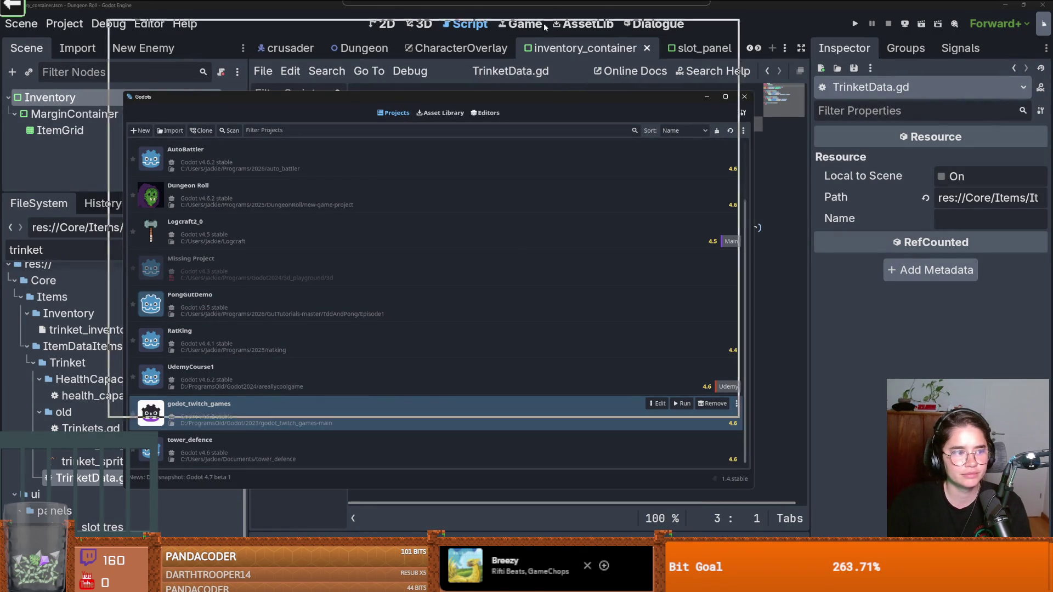
Step: Close the Godot Project Manager and start a test run of Dungeon Roll
left_click_drag(559, 98, 544, 25)
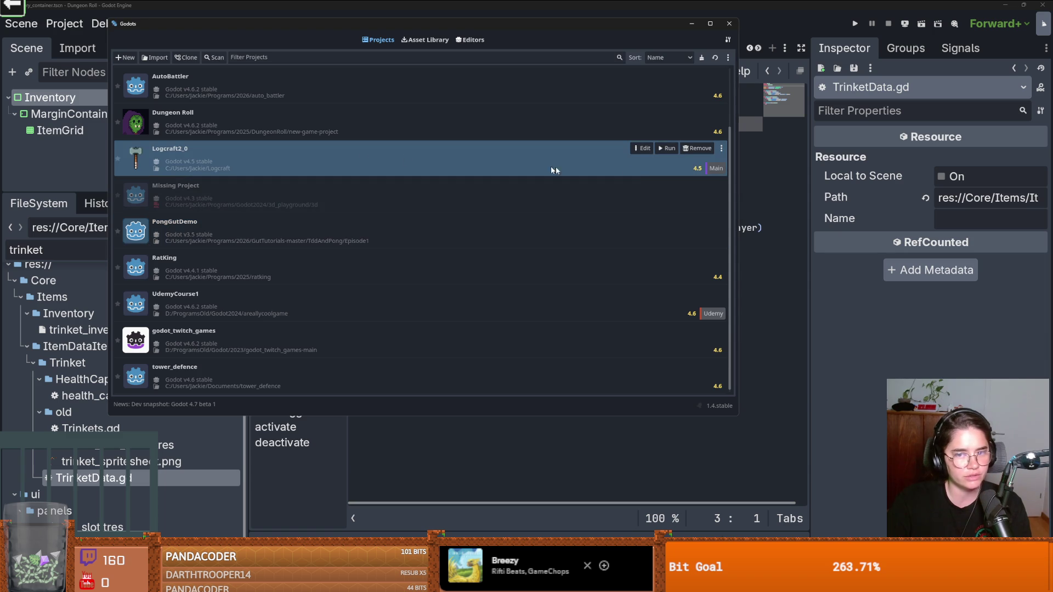
left_click(779, 307)
left_click(855, 23)
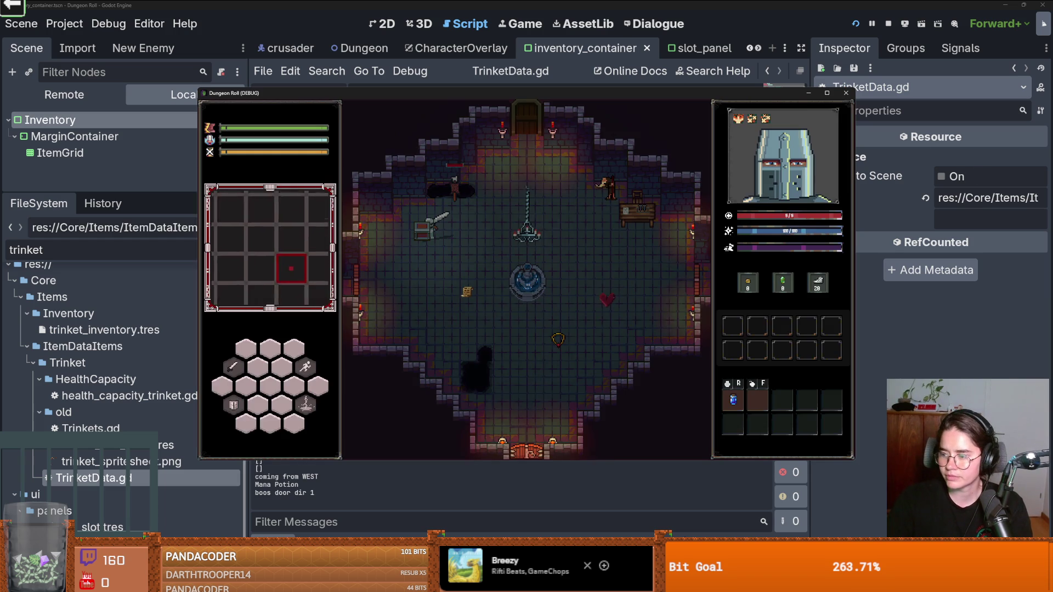
Step: Maximize the game window, walk the knight through the top door and pick a monster room
left_click(826, 94)
key("a")
key("d")
key("w")
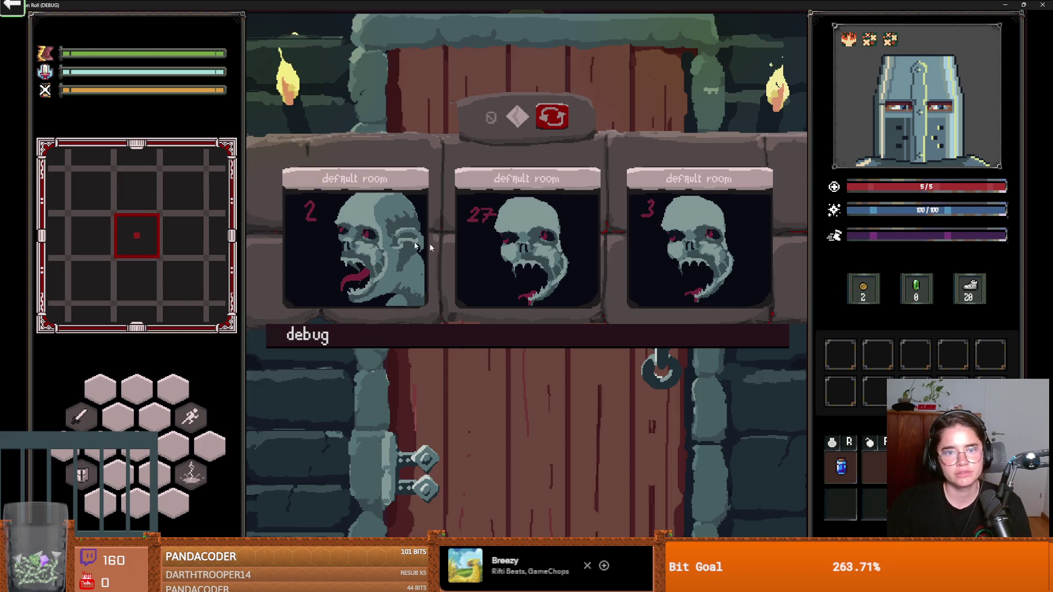
left_click(329, 261)
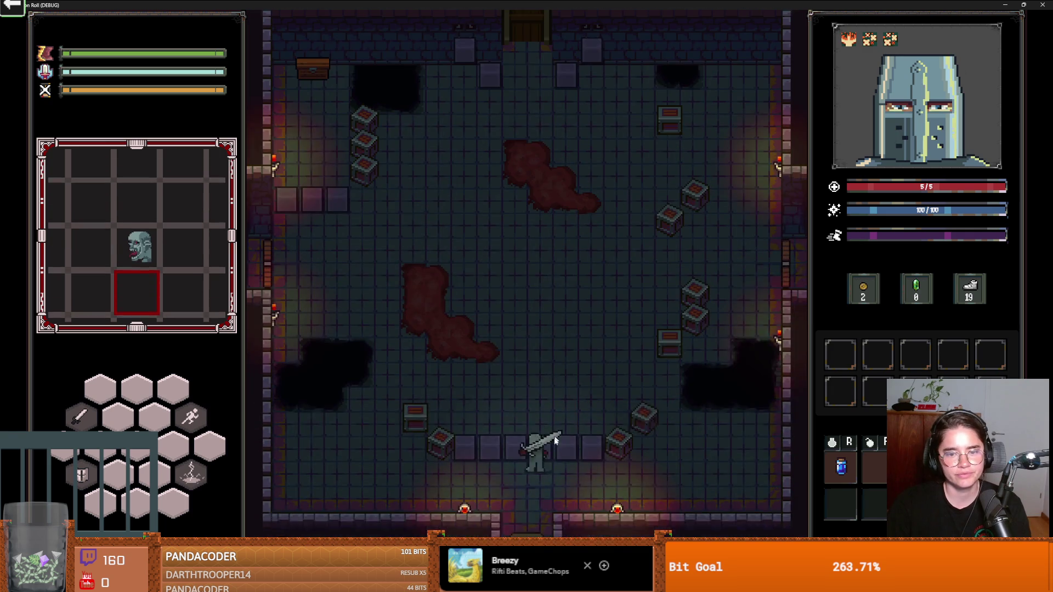
Step: Kill the first two goblins with lightning and sword attacks
key("a")
left_click(438, 432)
left_click(440, 431)
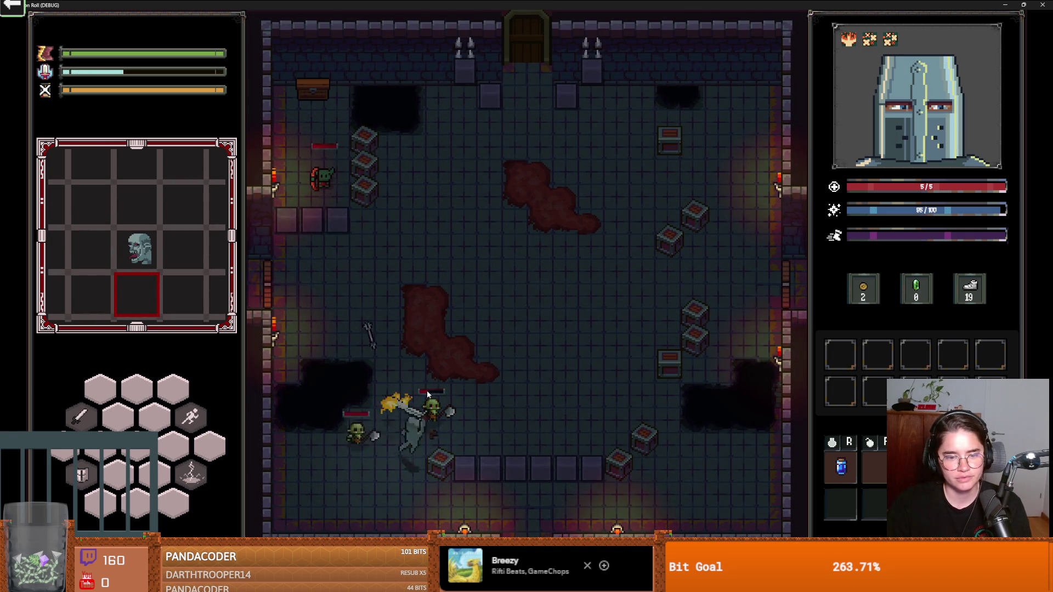
key("d")
key("w")
left_click(391, 415)
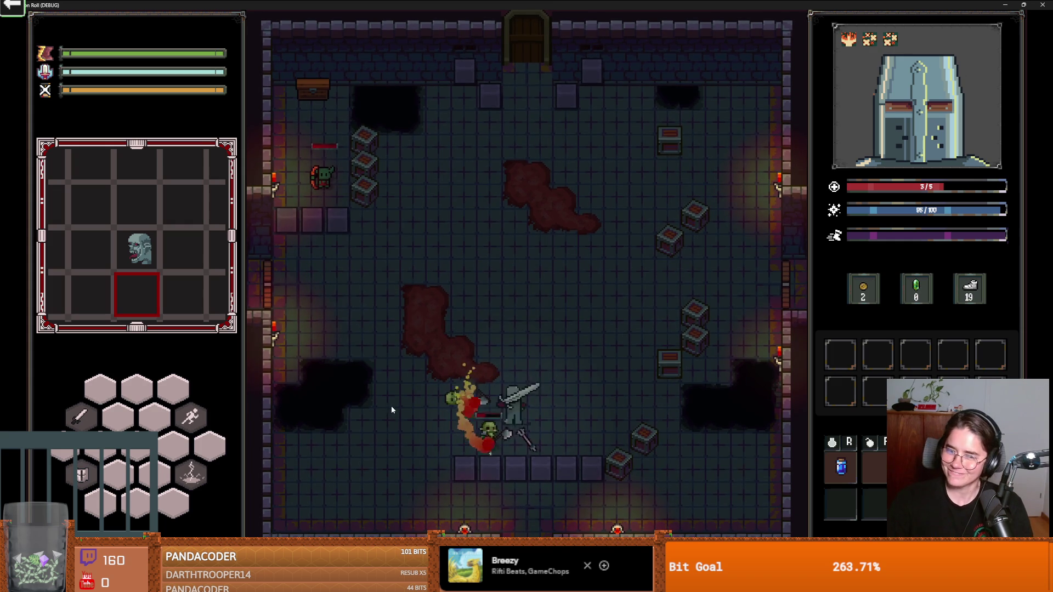
Step: Strike the new goblin and finish the last one with lightning and the sword
left_click(364, 420)
key("w")
key("space")
key("w")
key("a")
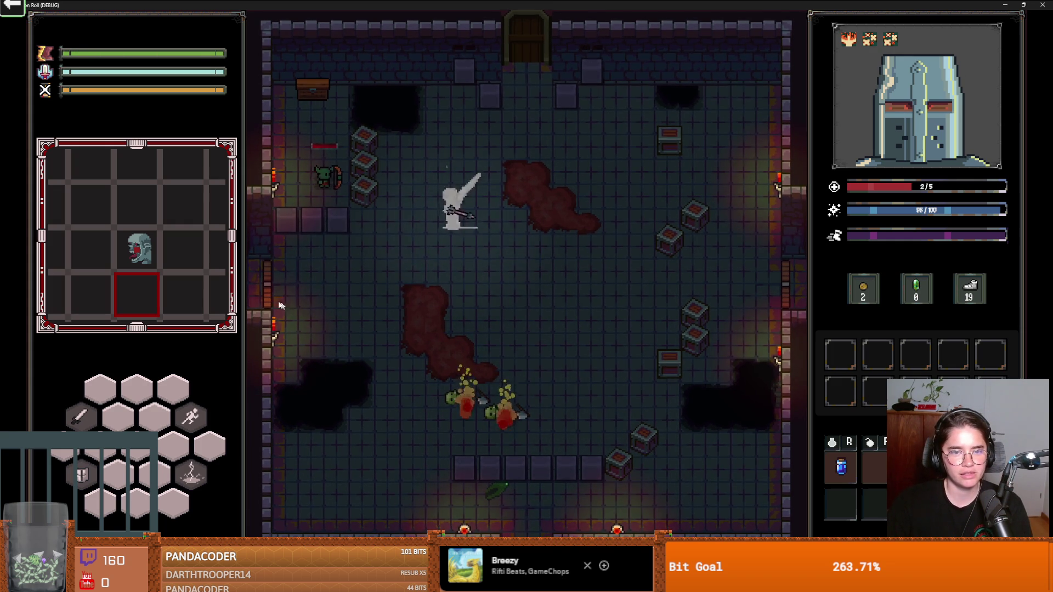
key("e")
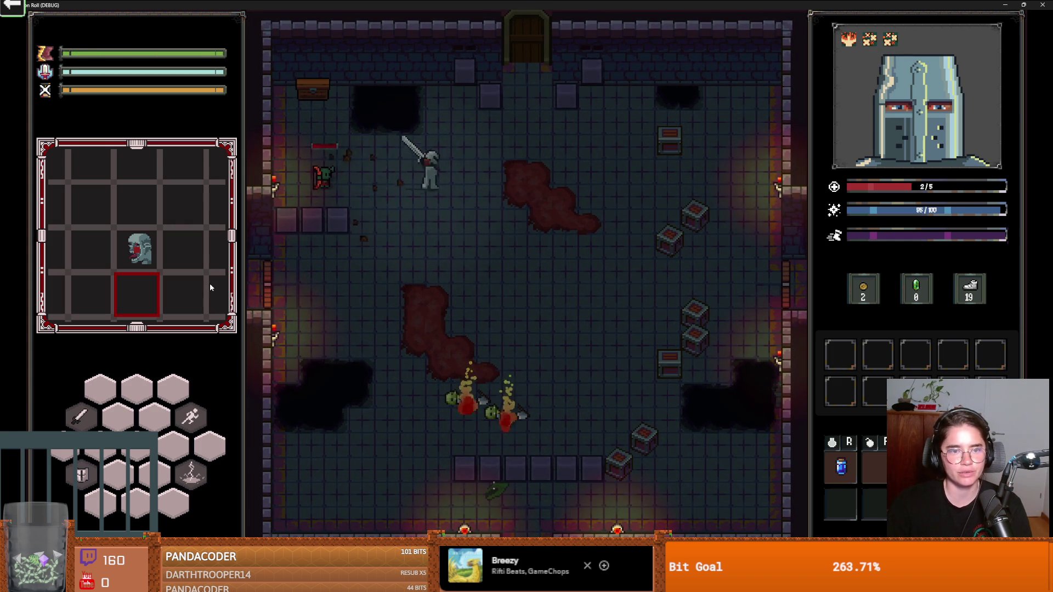
key("a")
key("space")
Step: Leave through the west door and choose the next room
key("s")
key("a")
left_click(661, 248)
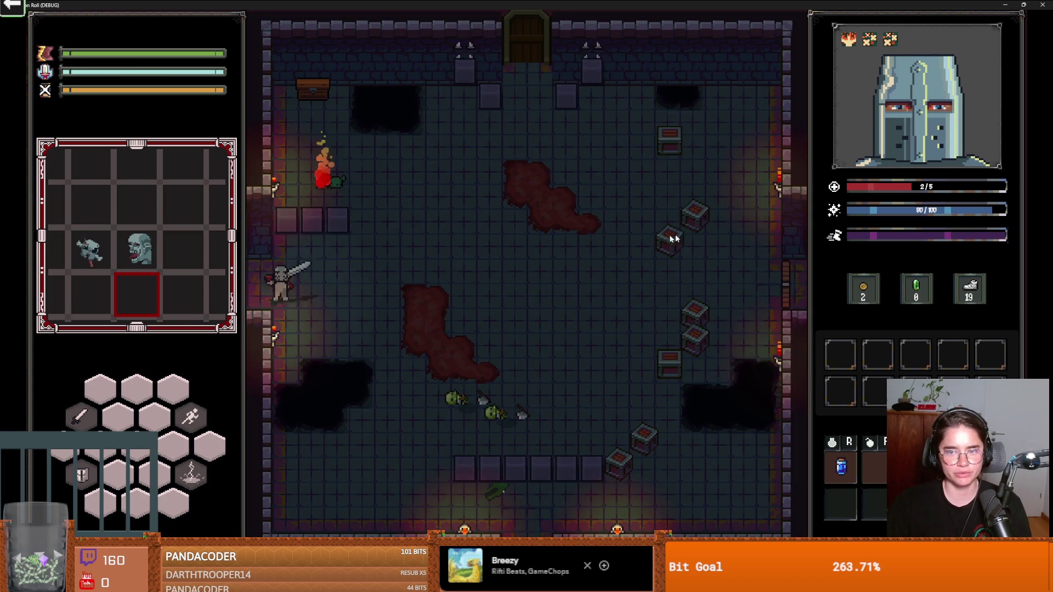
Step: Walk the knight over the coloured floor tiles, decline unlocking the west door and step away
key("a")
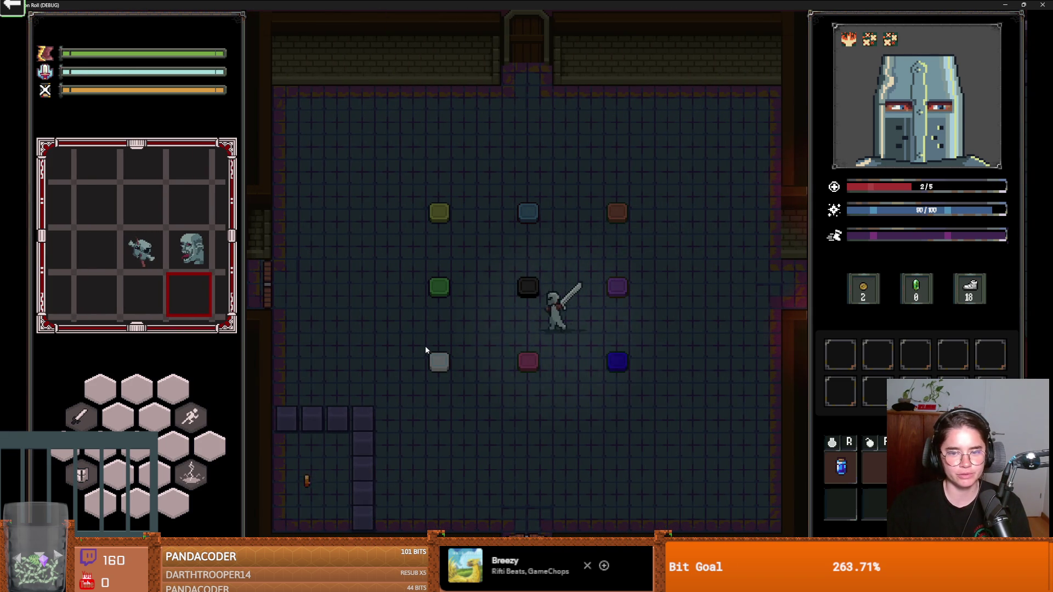
key("d")
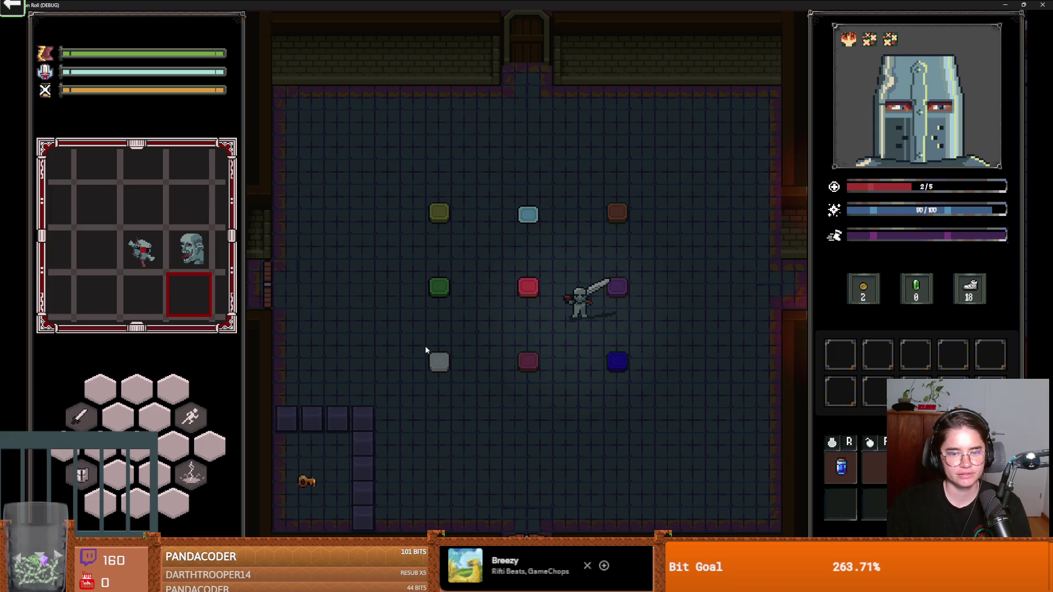
key("a")
key("s")
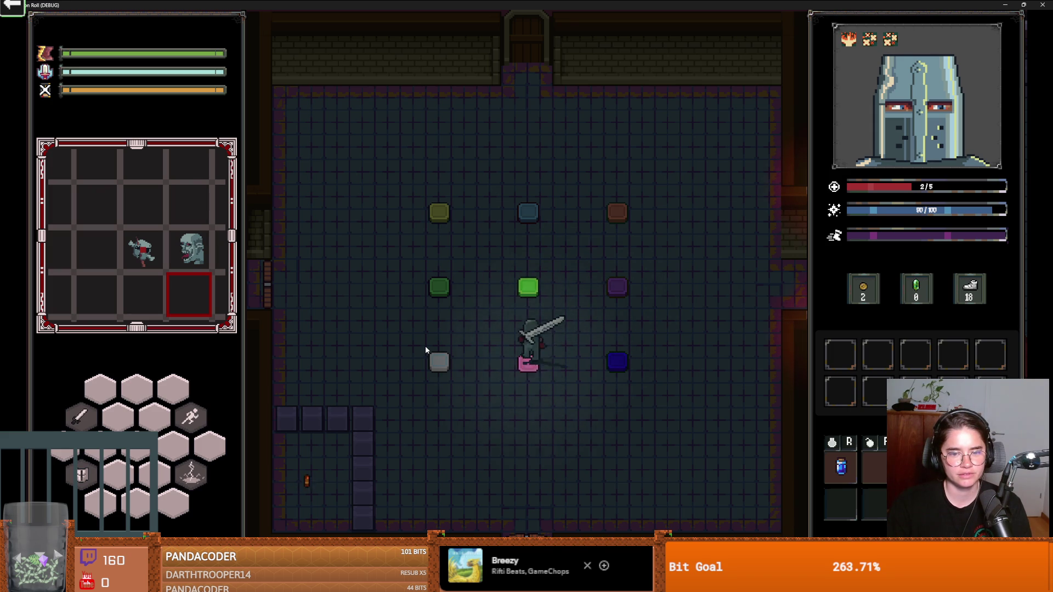
key("d")
key("w")
key("w")
key("a")
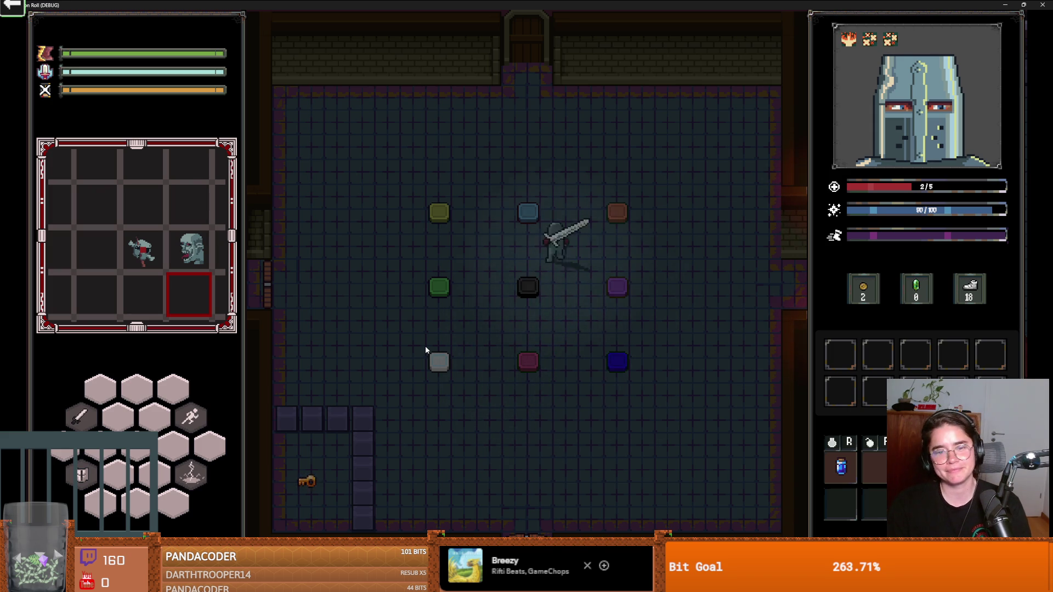
key("s")
key("a")
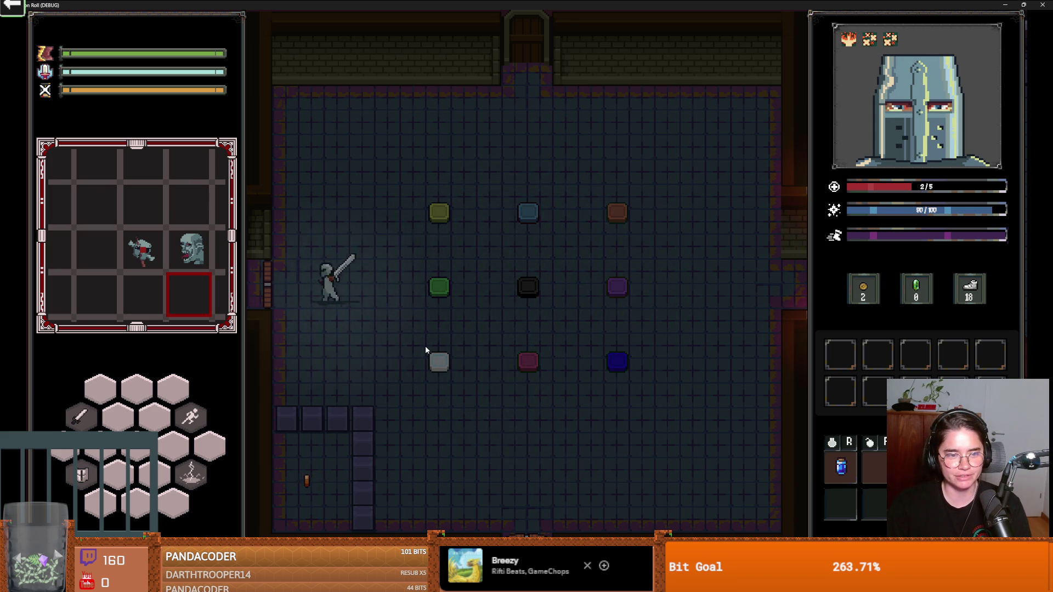
left_click(595, 309)
key("s")
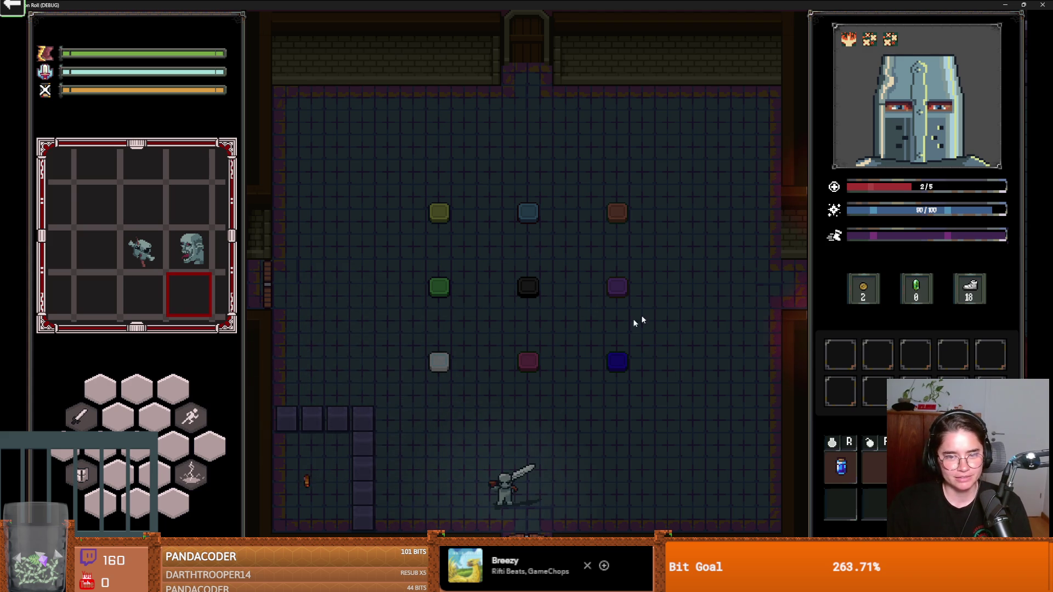
Step: Use the south door and pick the Jerusalem room
key("s")
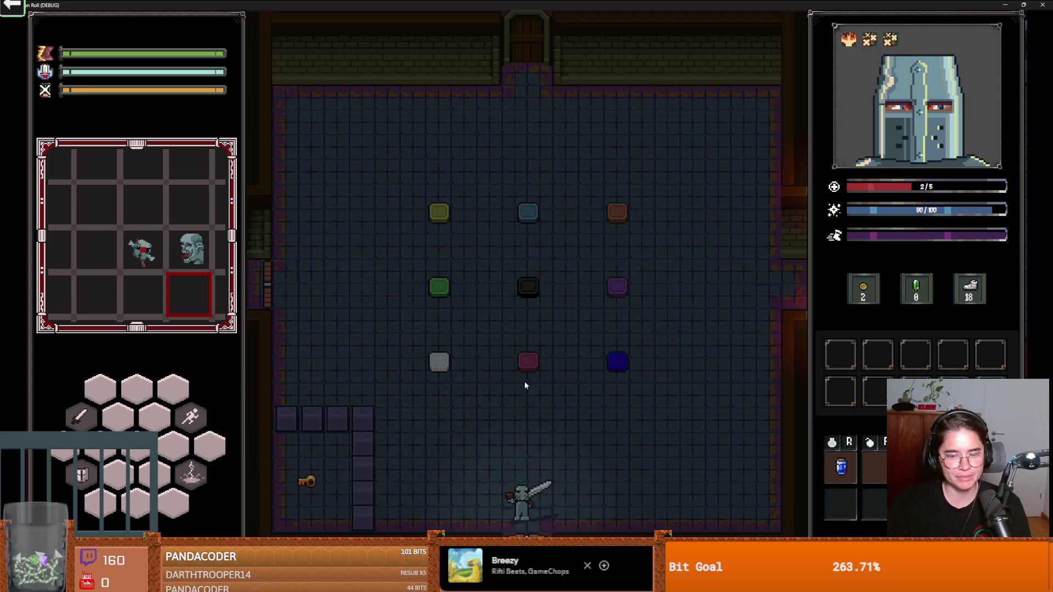
key("e")
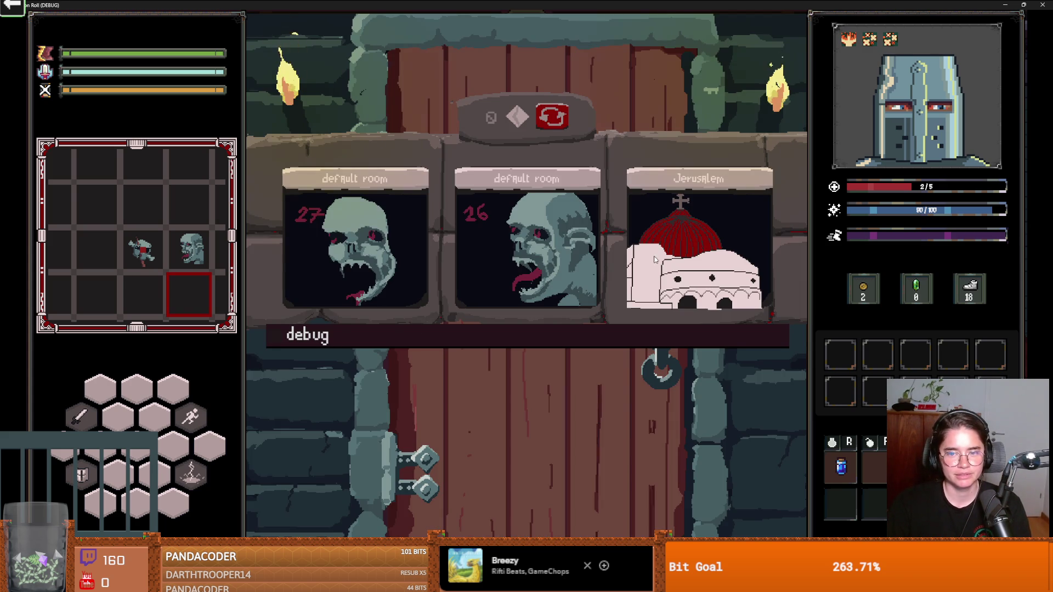
left_click(654, 260)
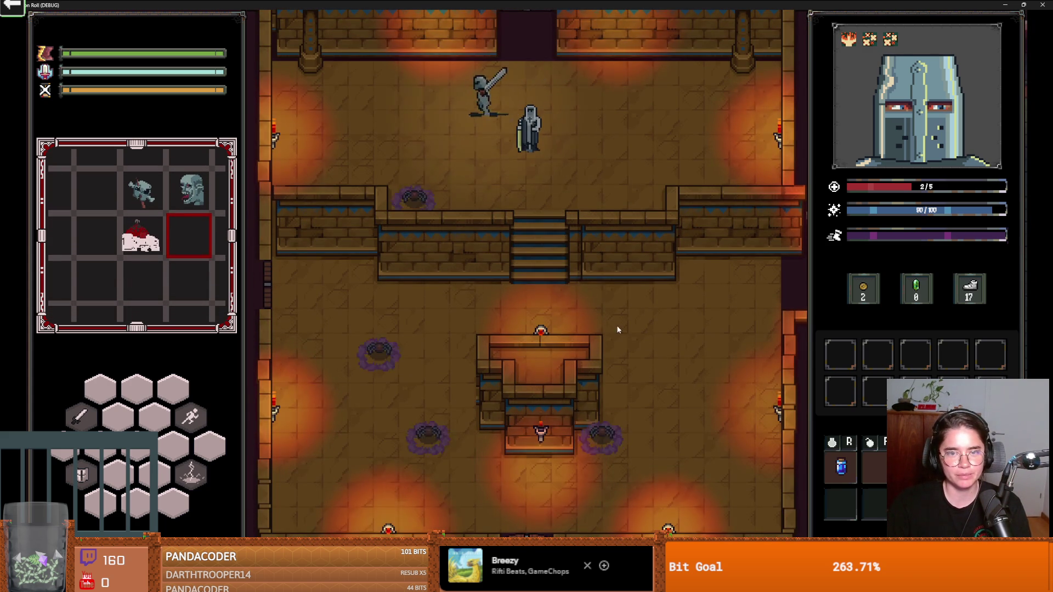
Step: Blast the skeletons with lightning and kill the spider with the sword
left_click(430, 291)
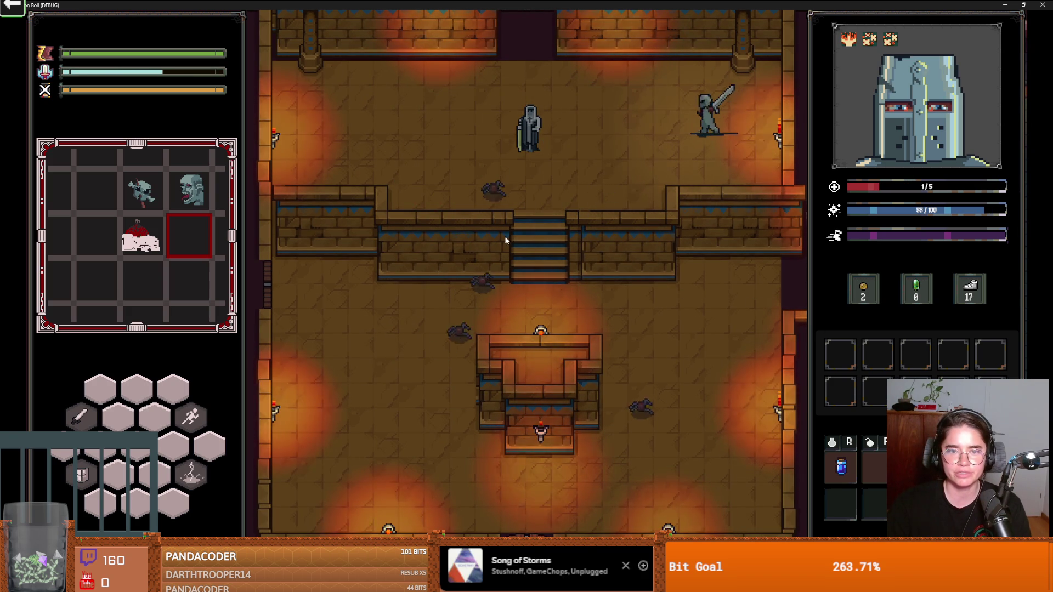
left_click(605, 251)
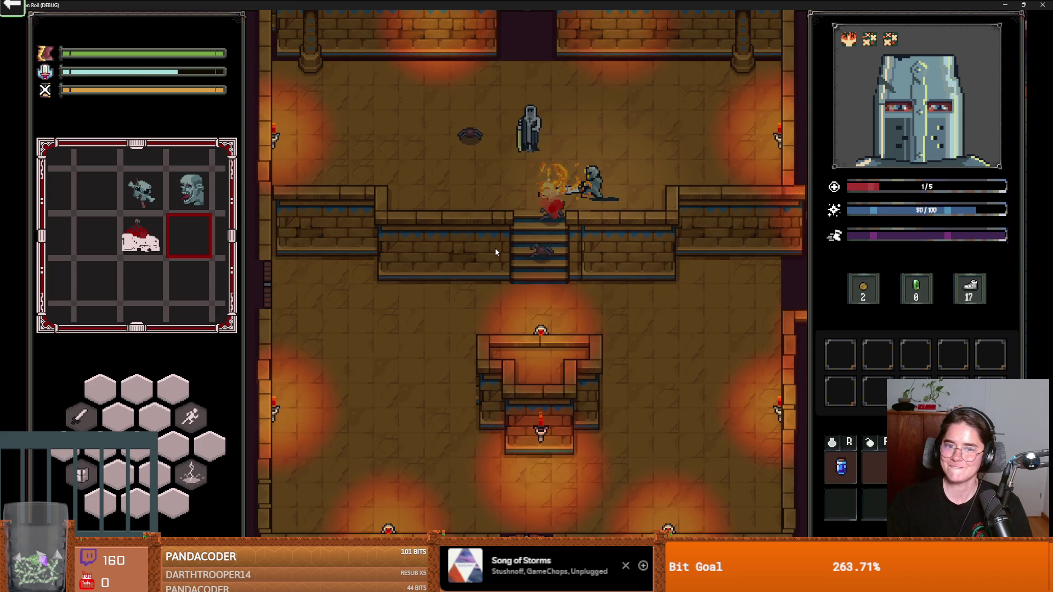
left_click(618, 297)
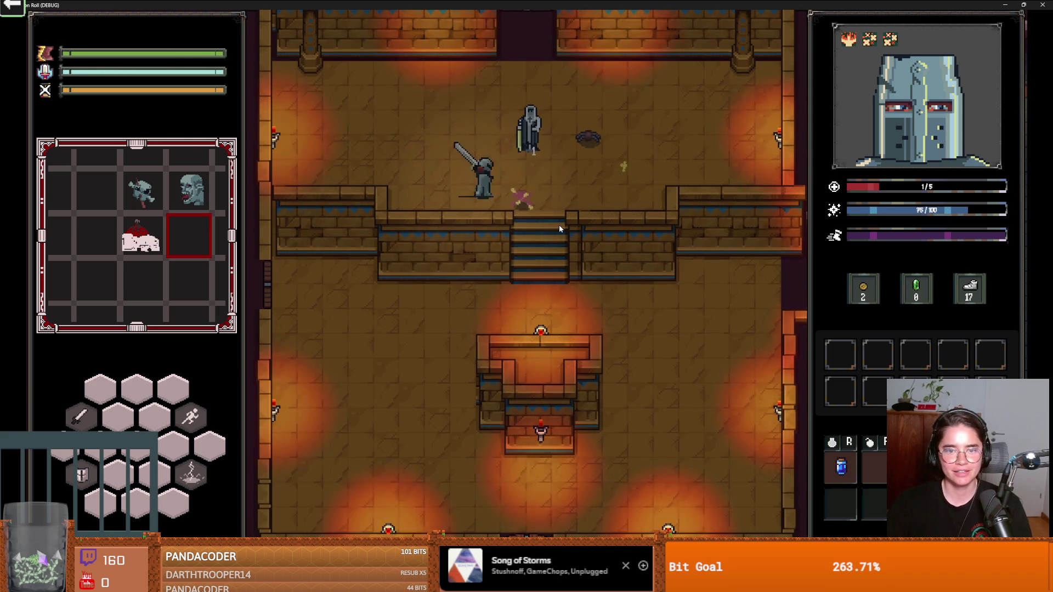
key("q")
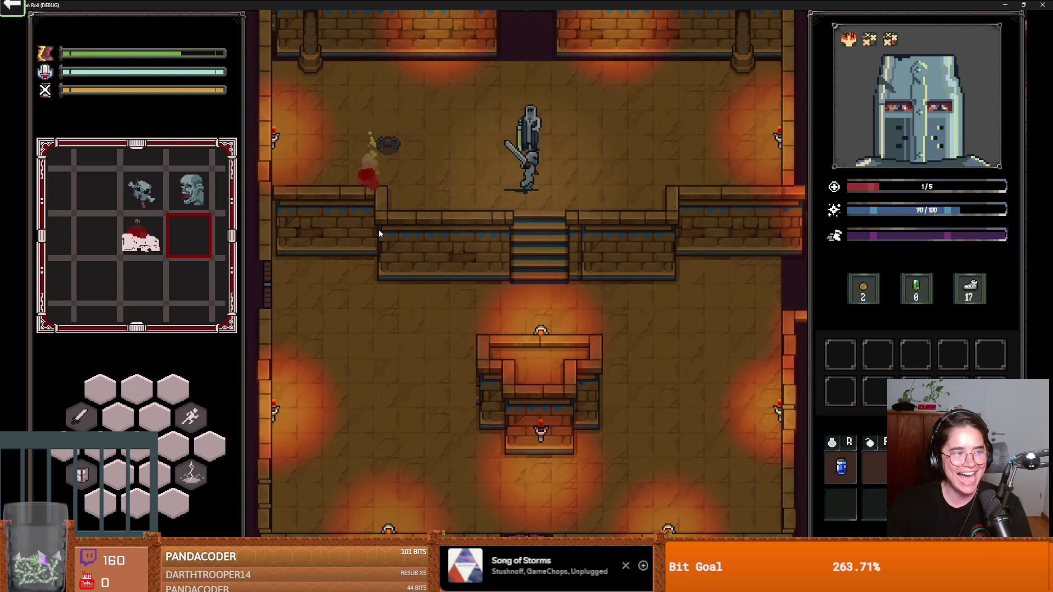
key("q")
left_click(326, 197)
Step: Choose King Baldwin IV's Lay on Hands and heal the knight to 5/5 health
key("e")
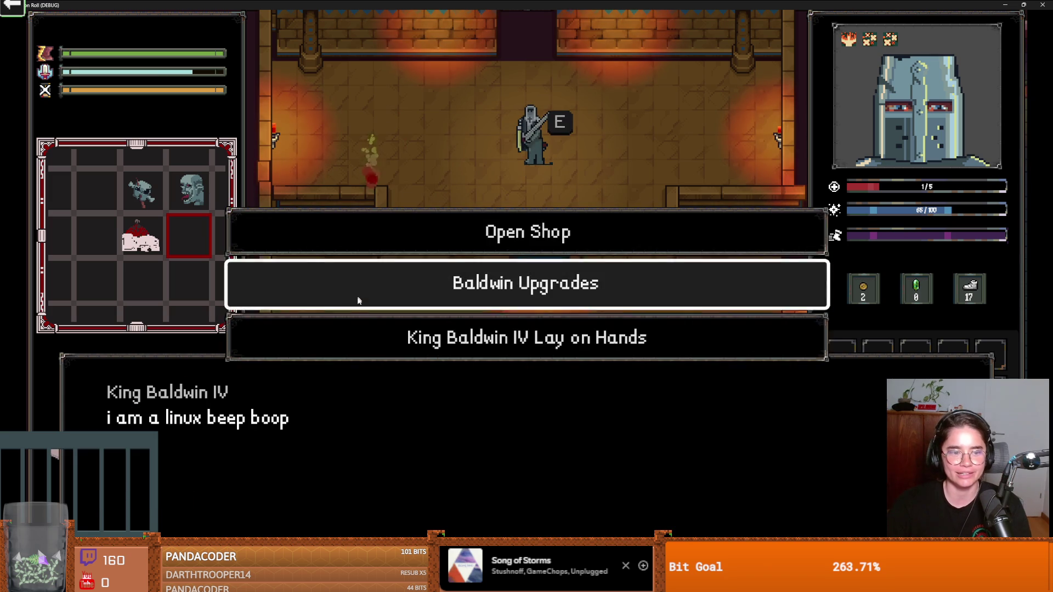
left_click(463, 329)
key("s")
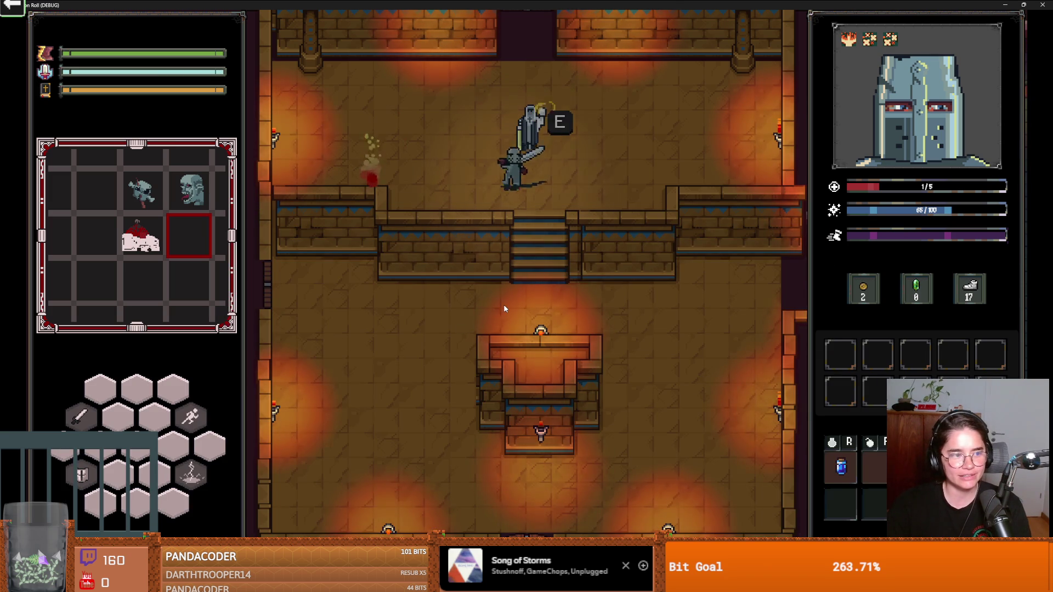
key("w")
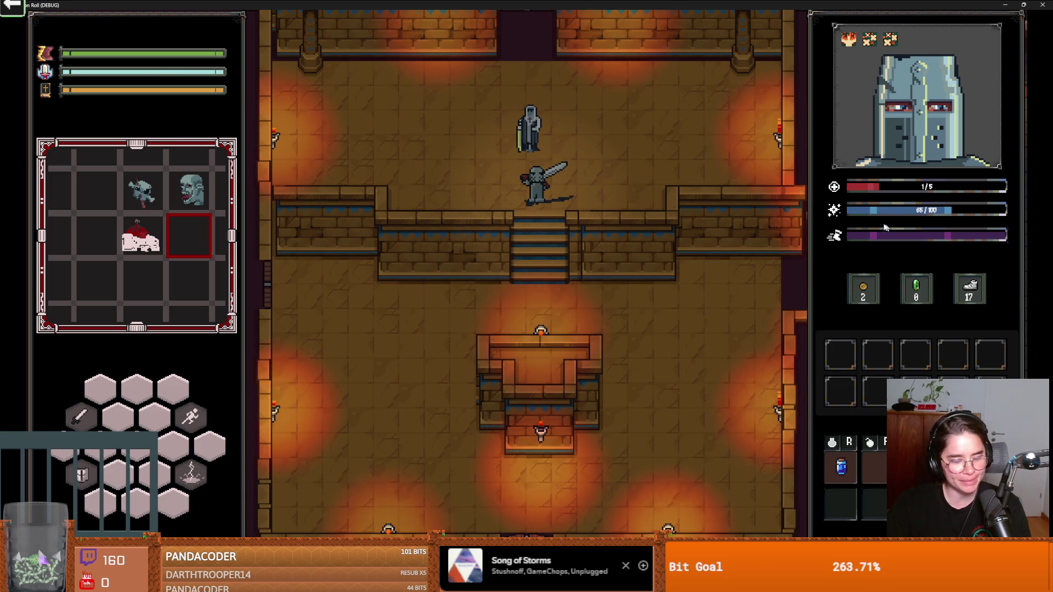
right_click(535, 232)
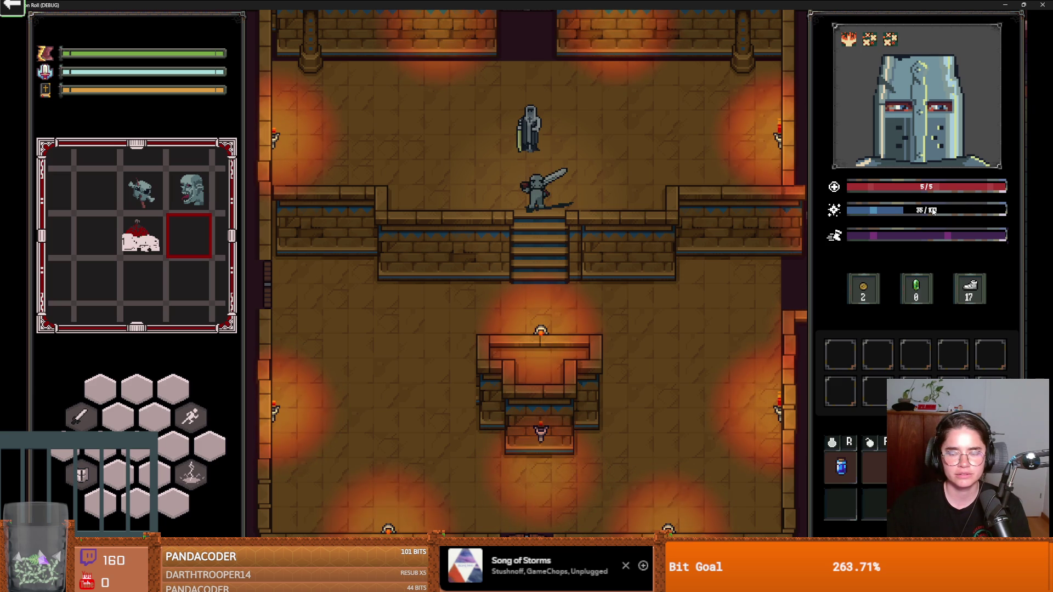
Step: Talk to Baldwin again and take the Holy Strike upgrade from Baldwin Upgrades
key("w")
key("e")
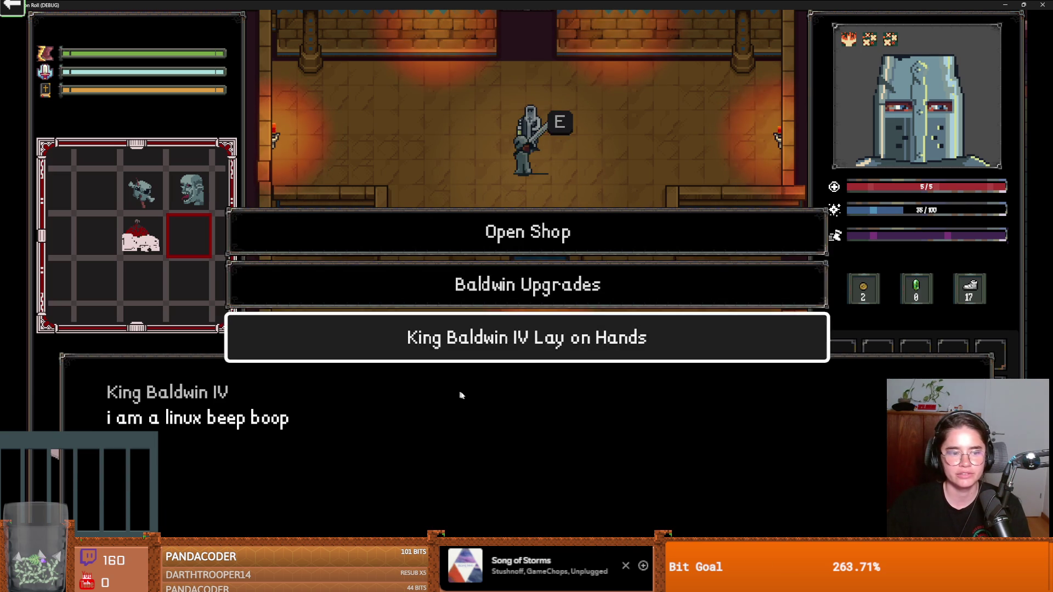
left_click(530, 293)
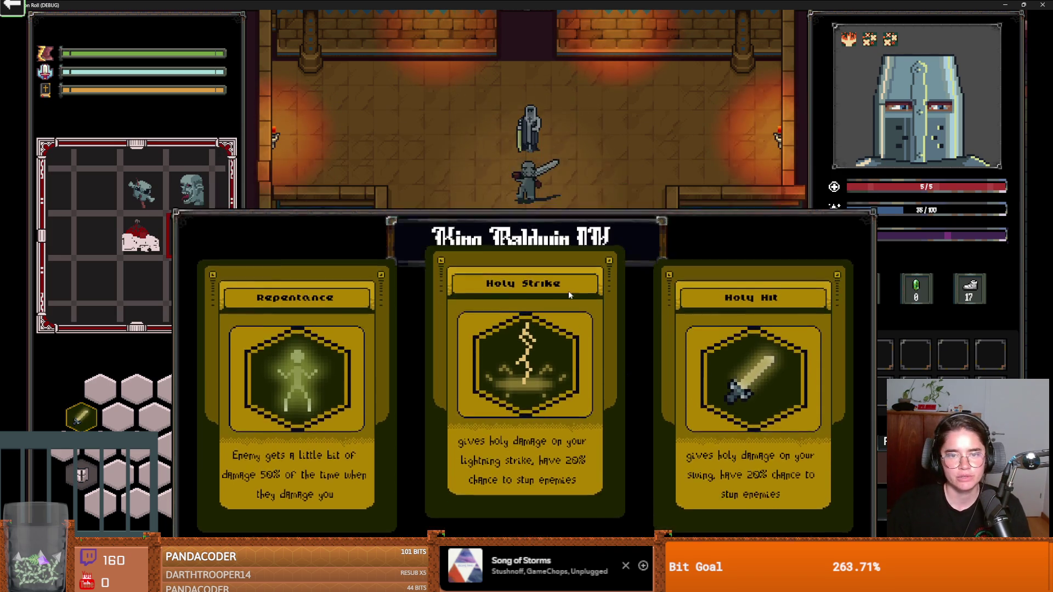
left_click(568, 291)
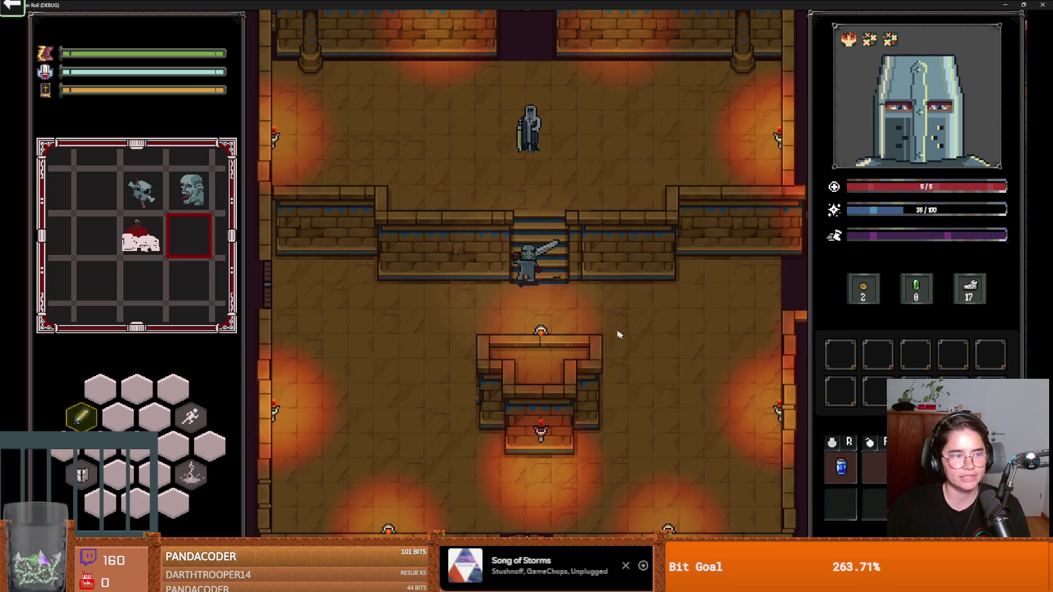
Step: Walk the knight to the west door and decline unlocking it
key("a")
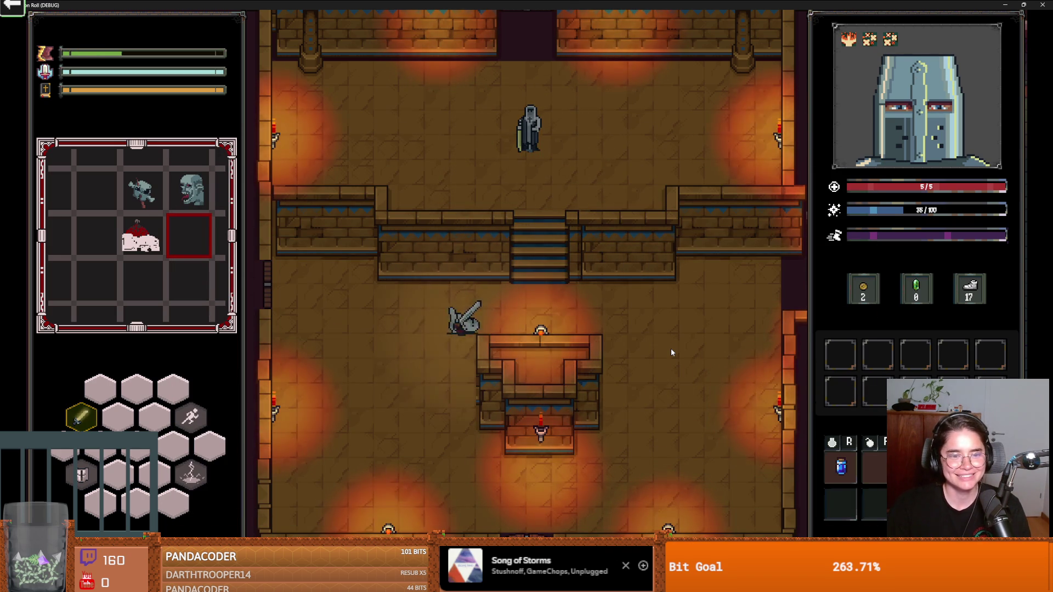
key("w")
key("a")
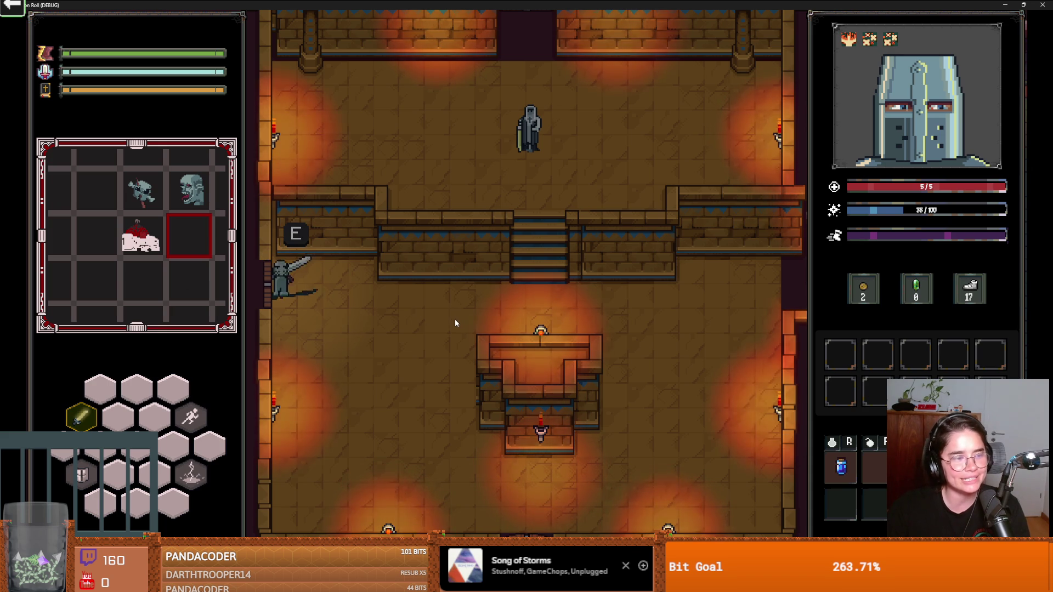
key("d")
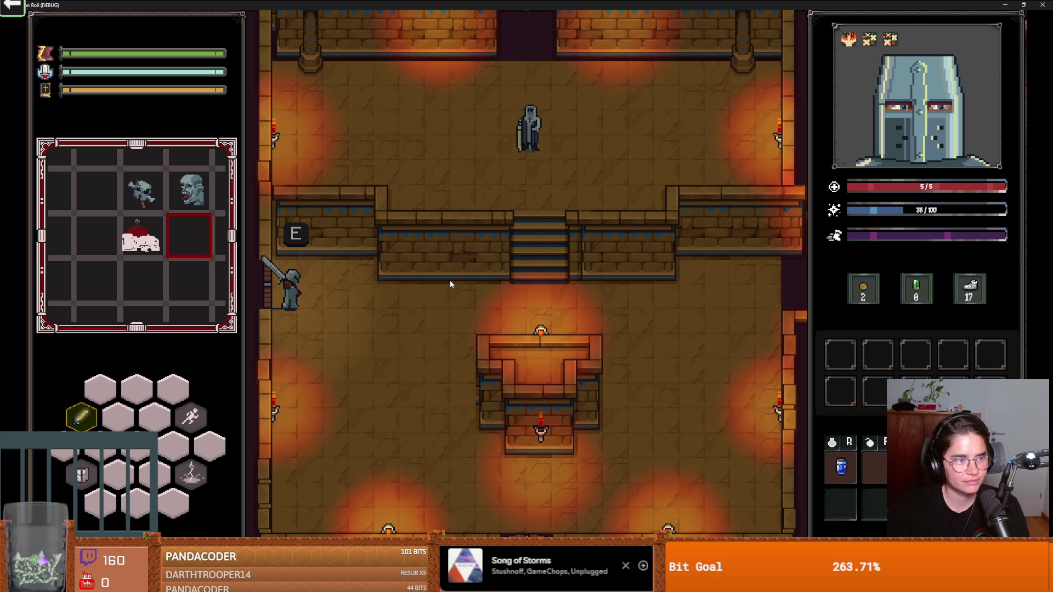
key("e")
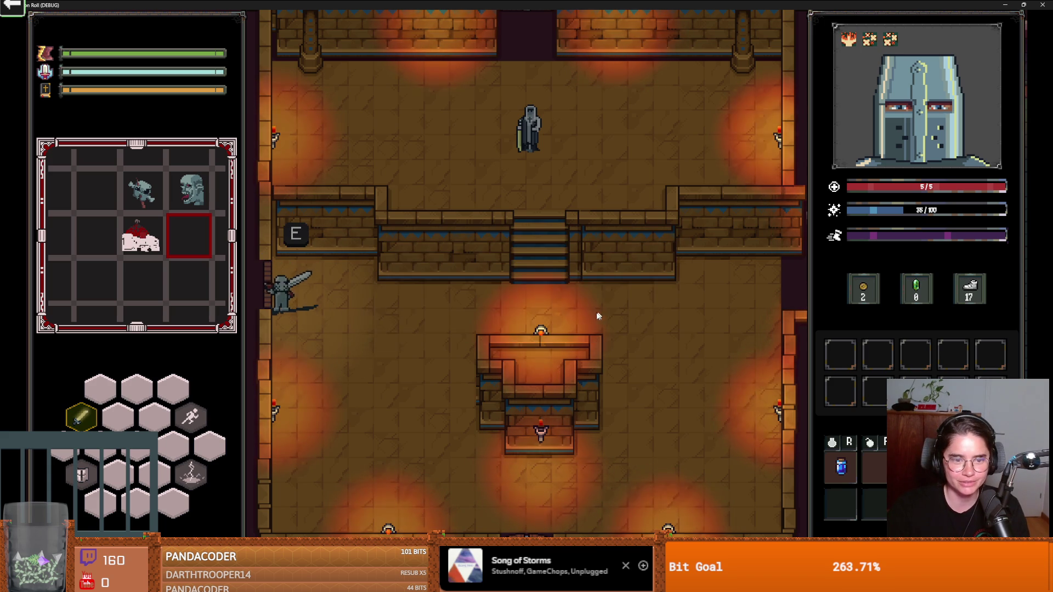
key("Escape")
Step: Walk south to the exit and choose the pale skull room card
key("s")
key("d")
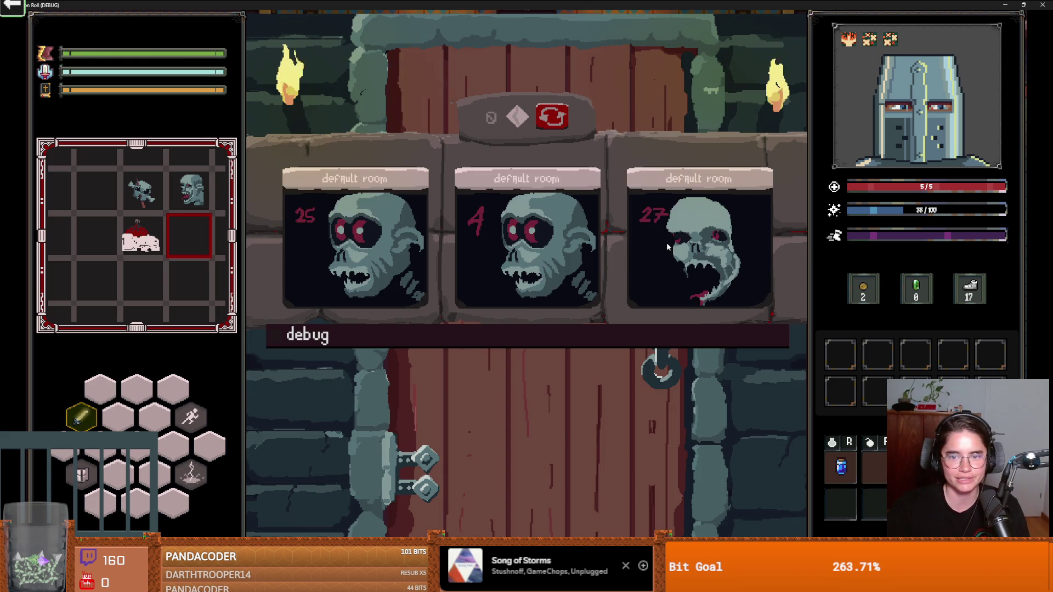
left_click(667, 242)
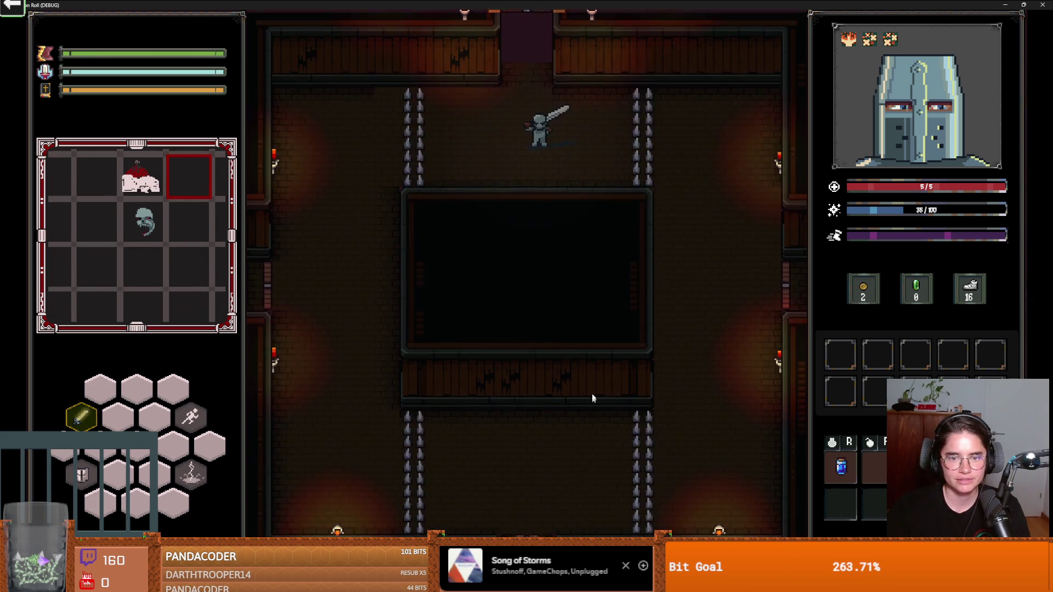
Step: Fight the goblins in the new room with sword and lightning, then pause the game
key("a")
left_click(552, 343)
key("a")
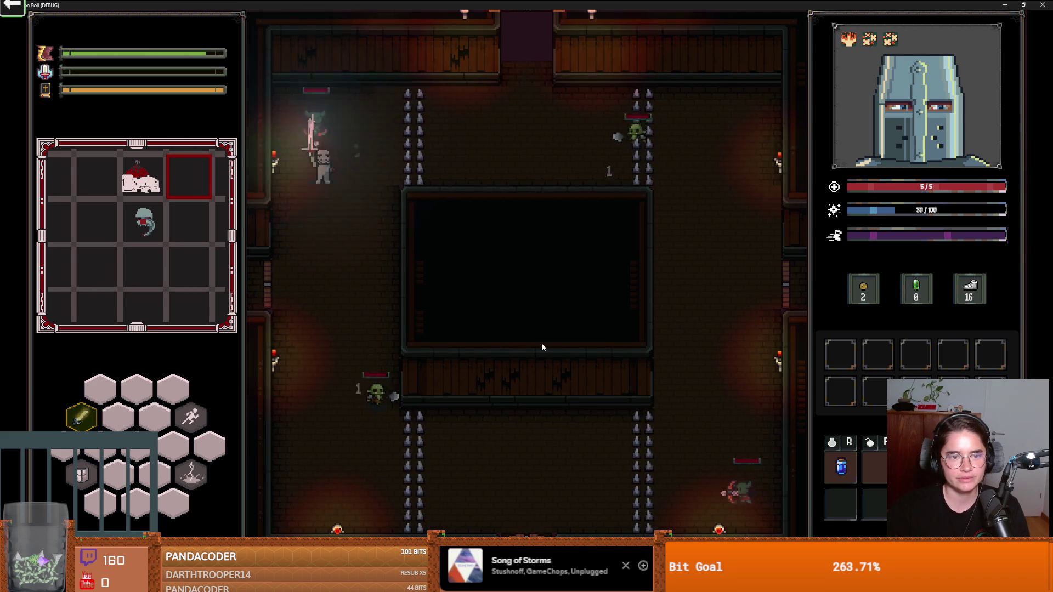
key("s")
key("s")
key("d")
key("Escape")
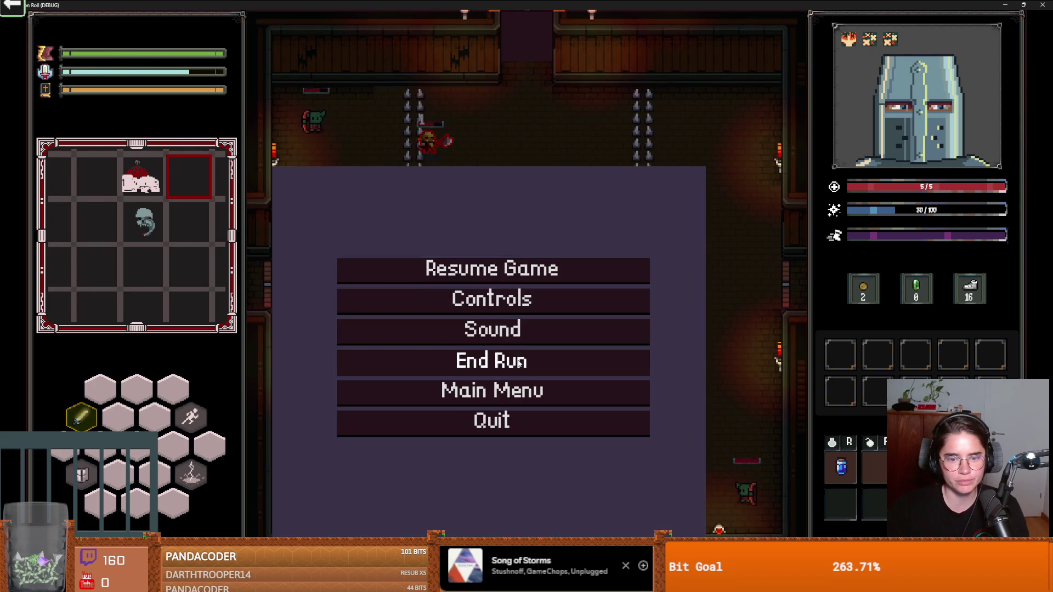
Step: End the current run and enter the Cauldron Room from the debug room list
left_click(518, 360)
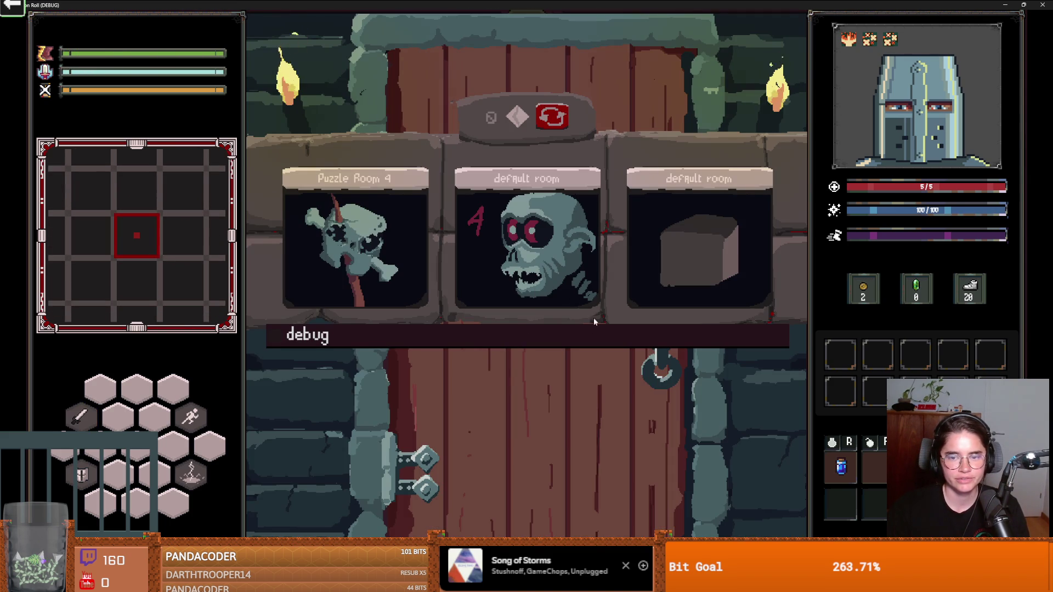
left_click(585, 336)
scroll(587, 414, "down", 3)
scroll(587, 415, "up", 3)
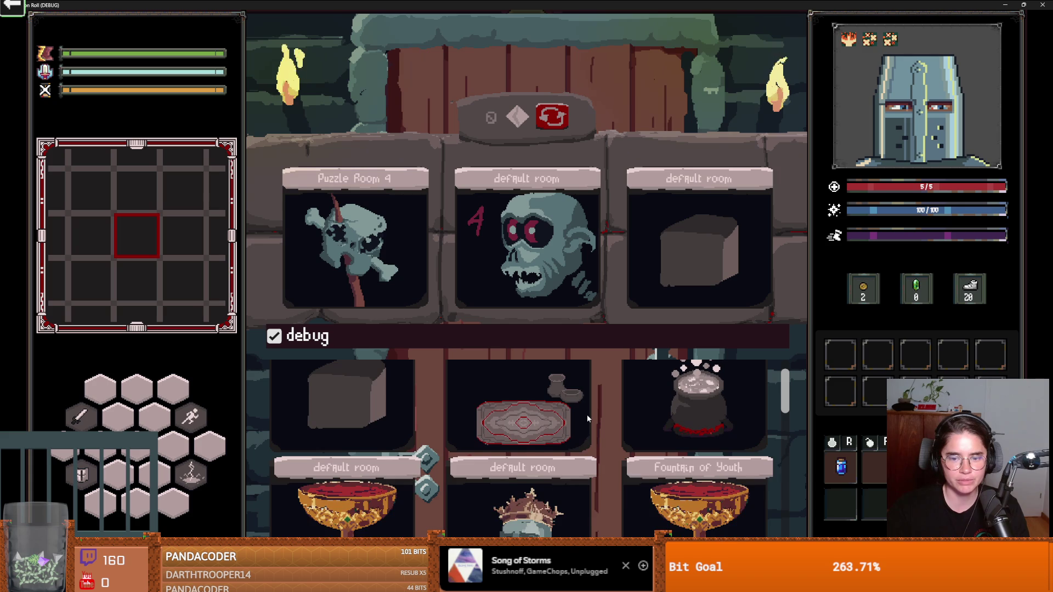
scroll(664, 413, "down", 5)
scroll(613, 435, "up", 5)
left_click(684, 421)
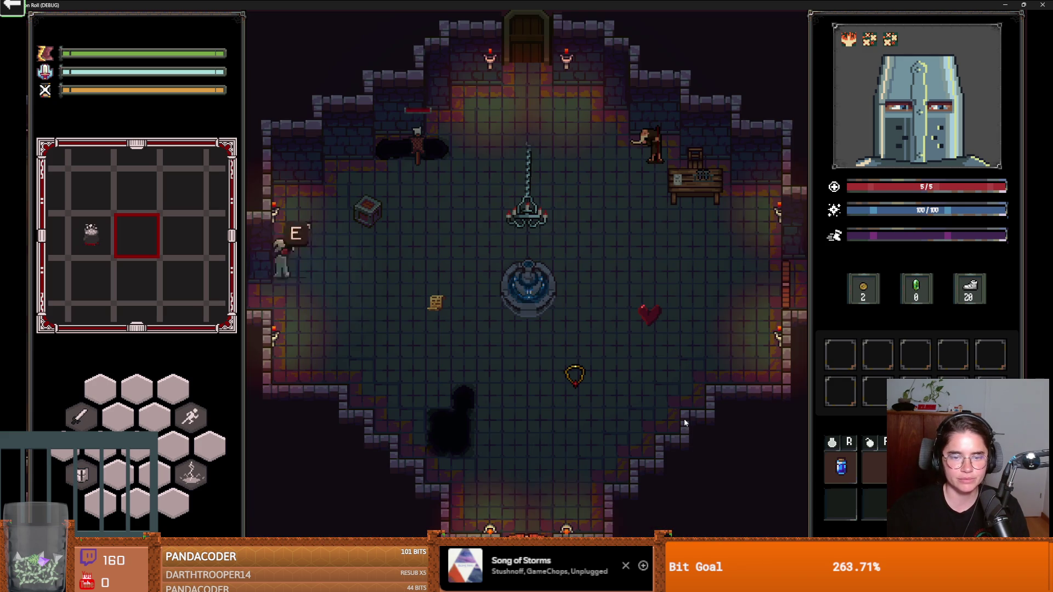
Step: Walk the knight around the cauldron over to the room's west side
key("a")
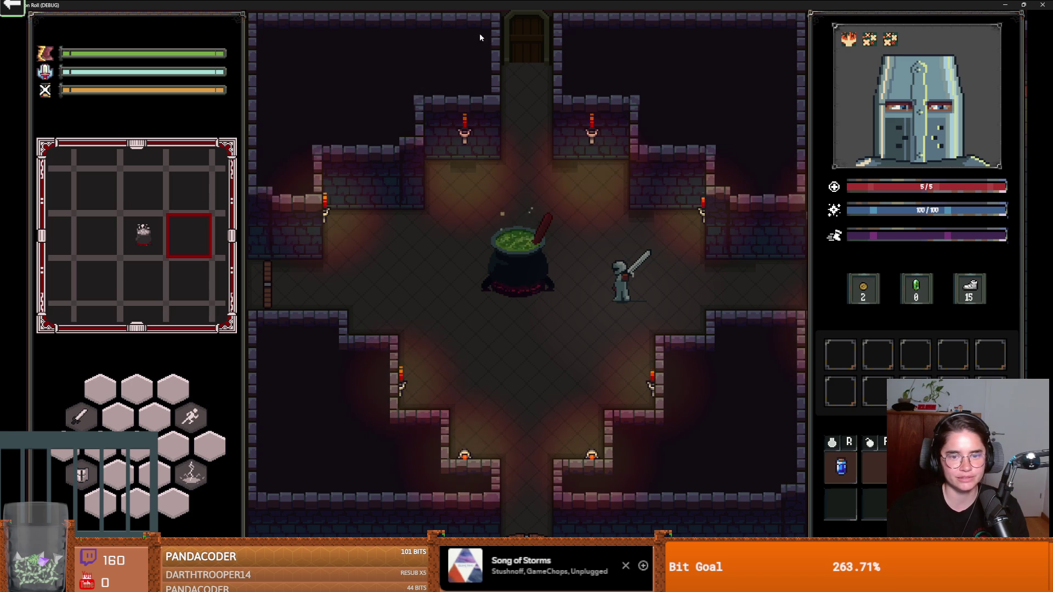
key("s")
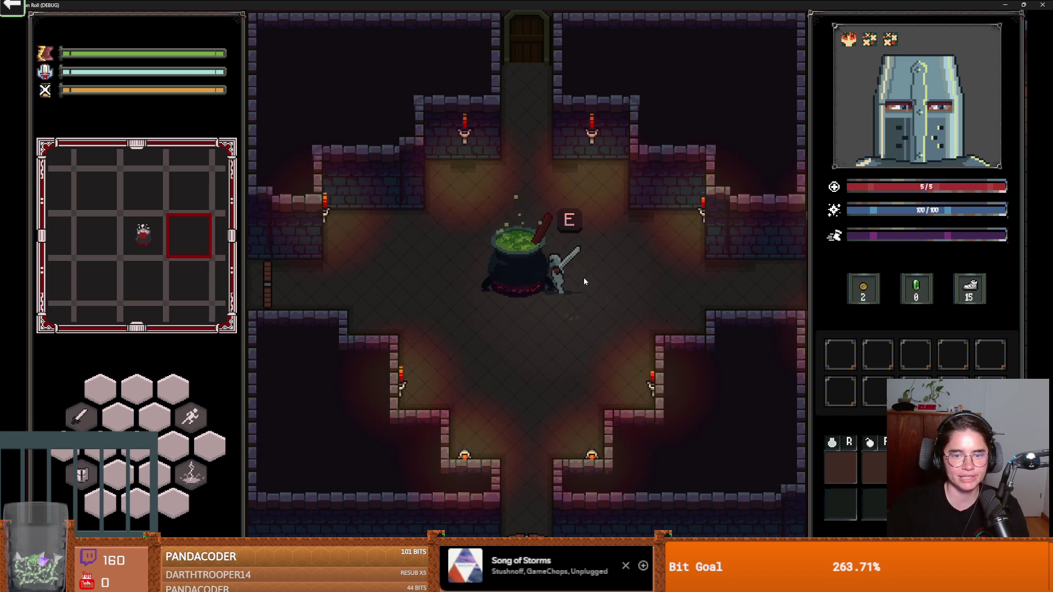
key("s")
key("d")
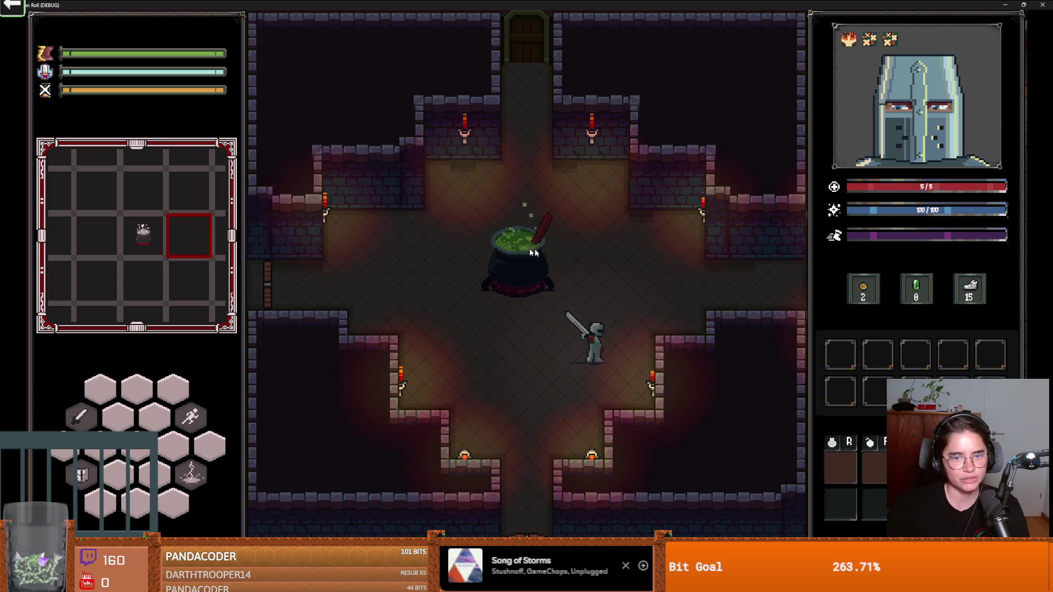
key("a")
key("w")
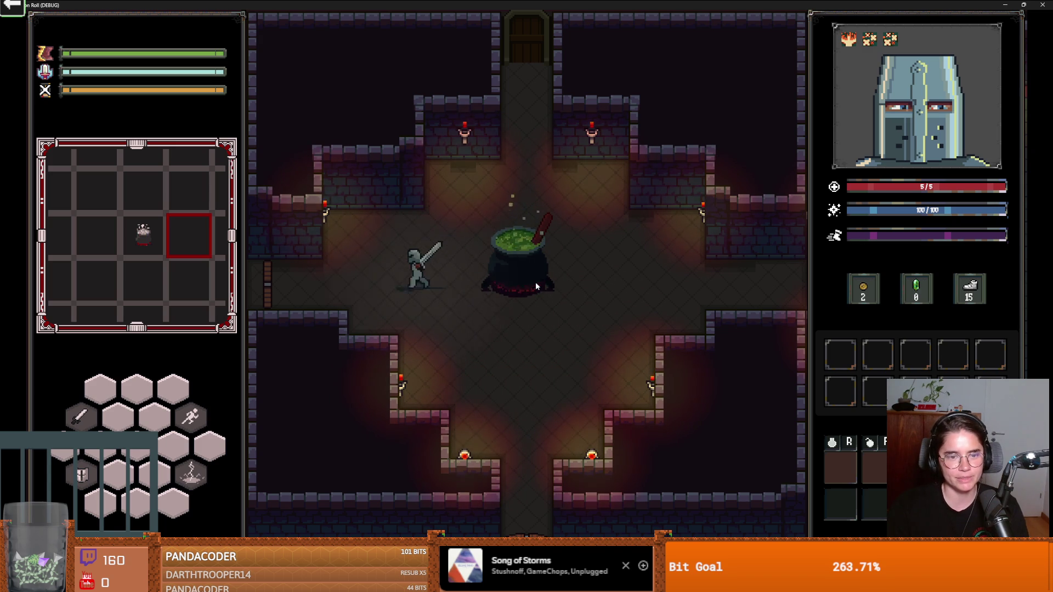
Step: Back out of unlocking the west door and use the south door to choose a room
key("e")
left_click(586, 312)
key("d")
key("s")
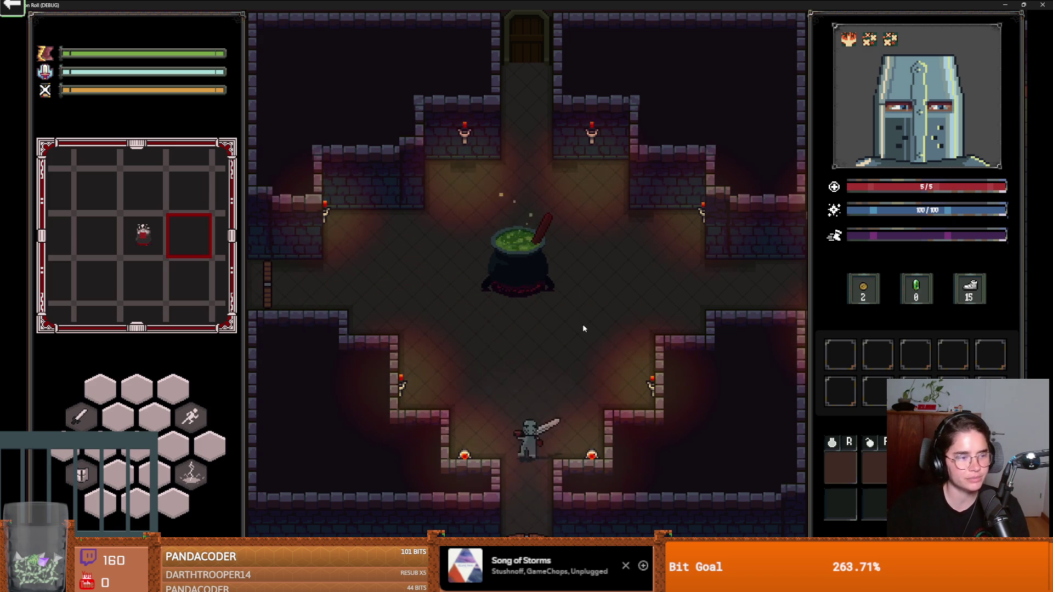
key("e")
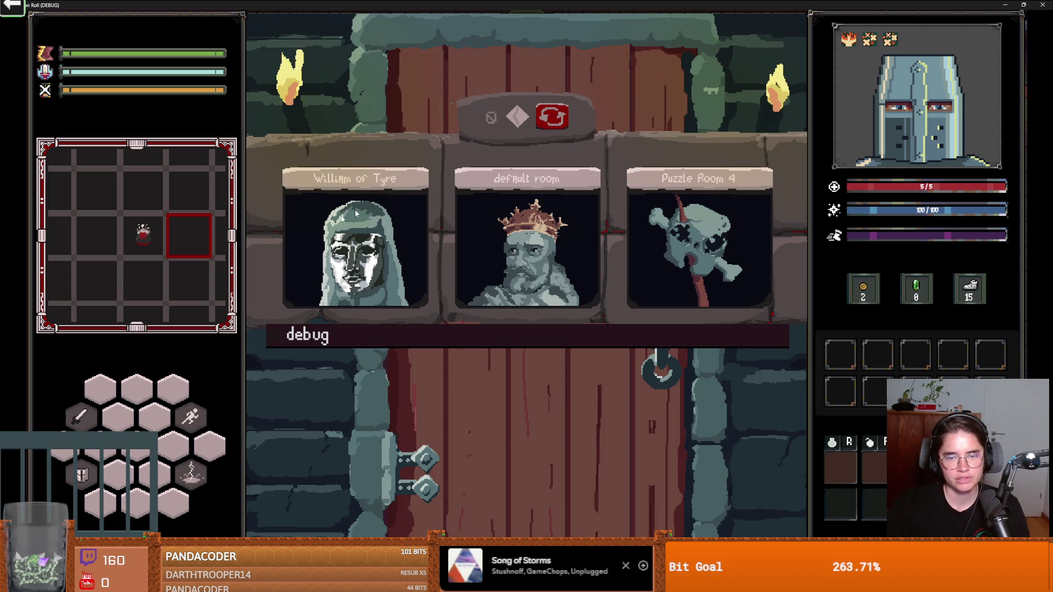
Step: Load the Cauldron Room from the full debug room grid
left_click(469, 328)
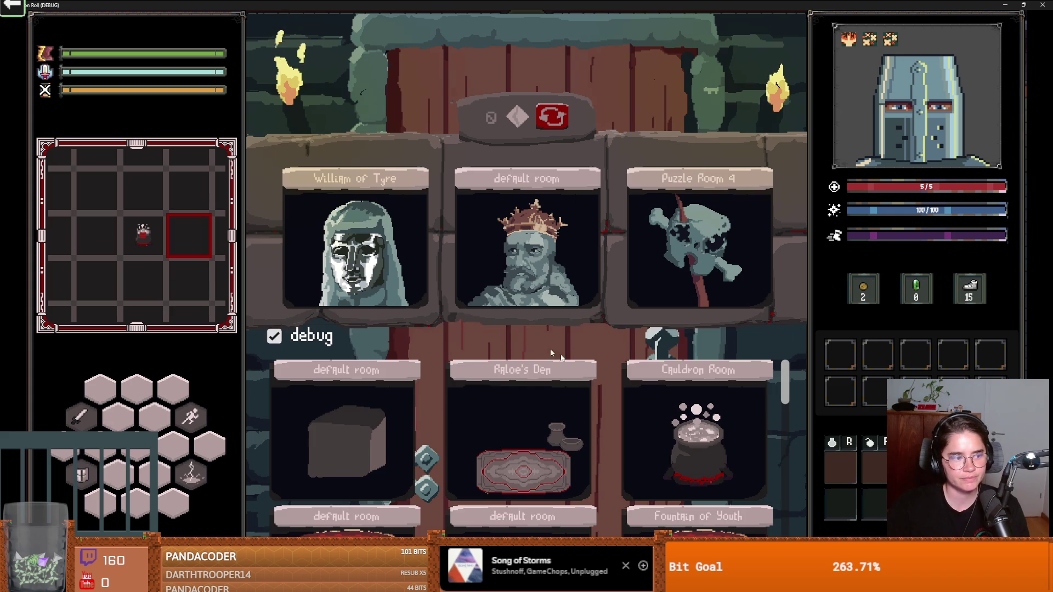
scroll(574, 370, "down", 3)
scroll(576, 376, "down", 5)
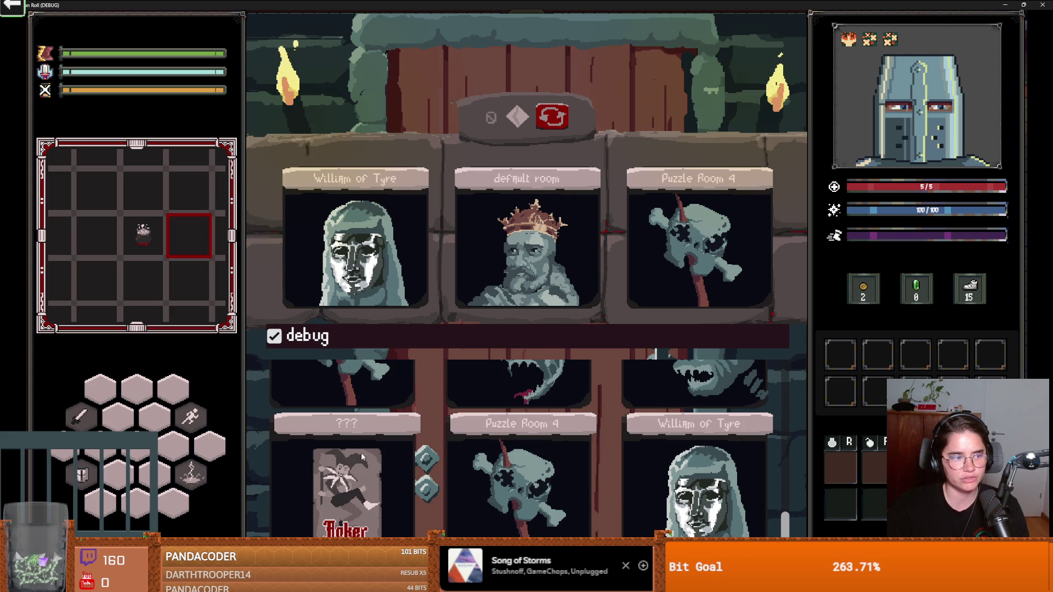
left_click(331, 474)
Step: Walk south to the peasants, talk to them, then stop the debug run
key("s")
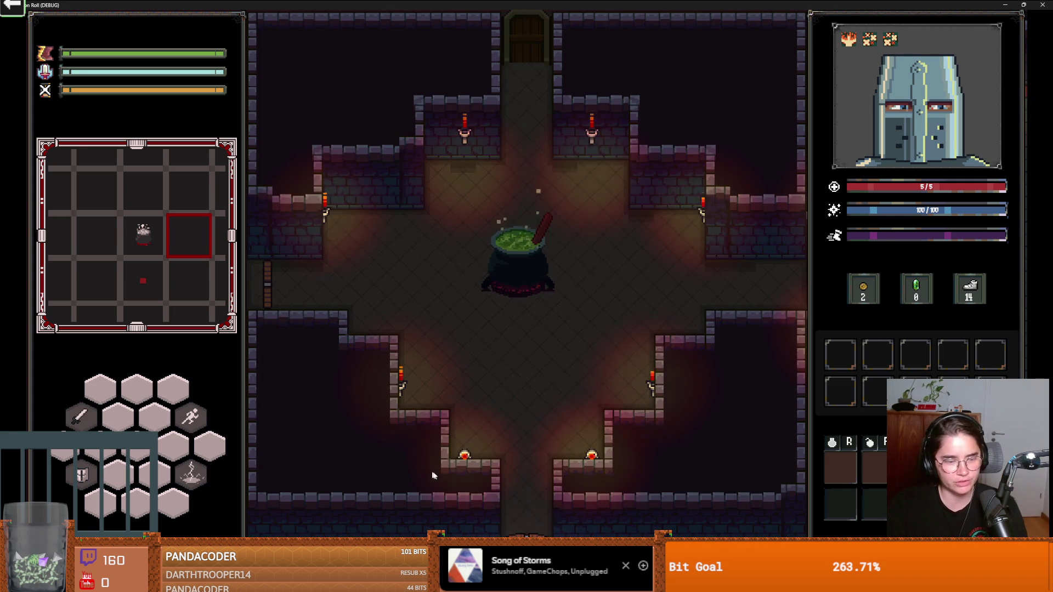
key("d")
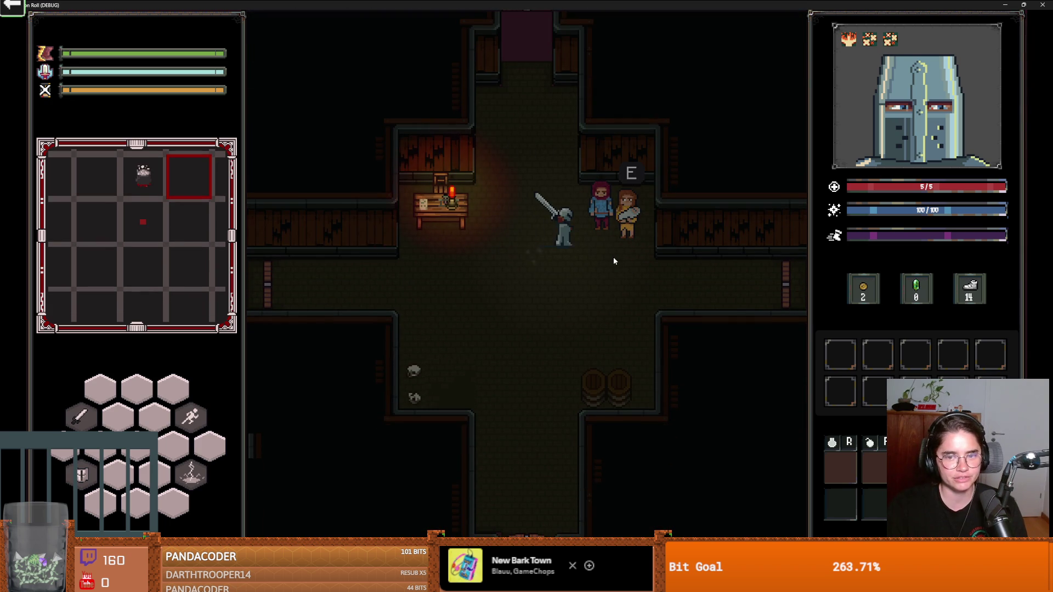
key("e")
key("e")
key("e")
key("e")
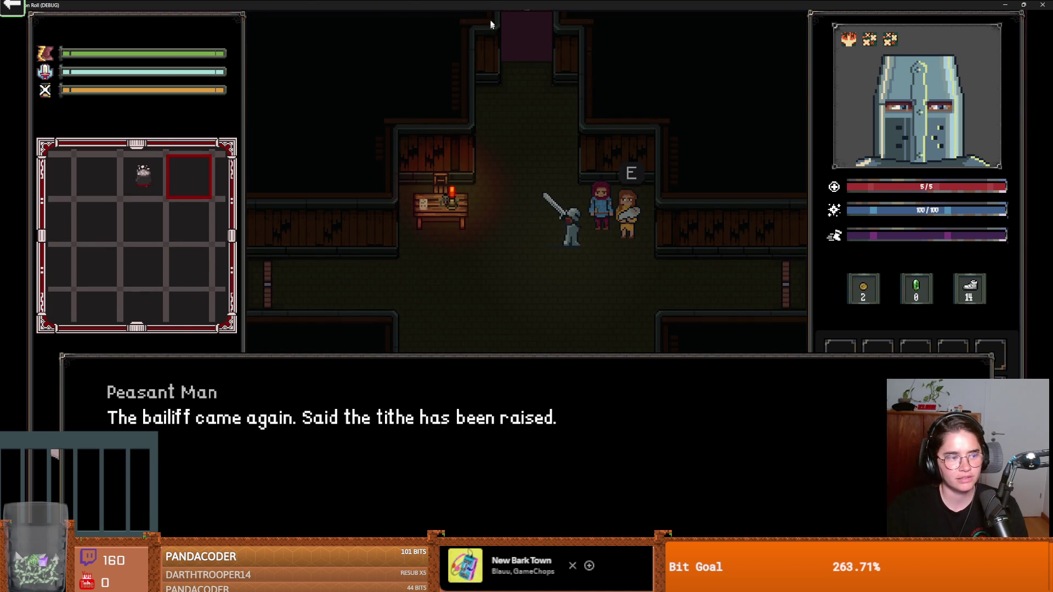
left_click_drag(548, 5, 627, 214)
left_click(708, 210)
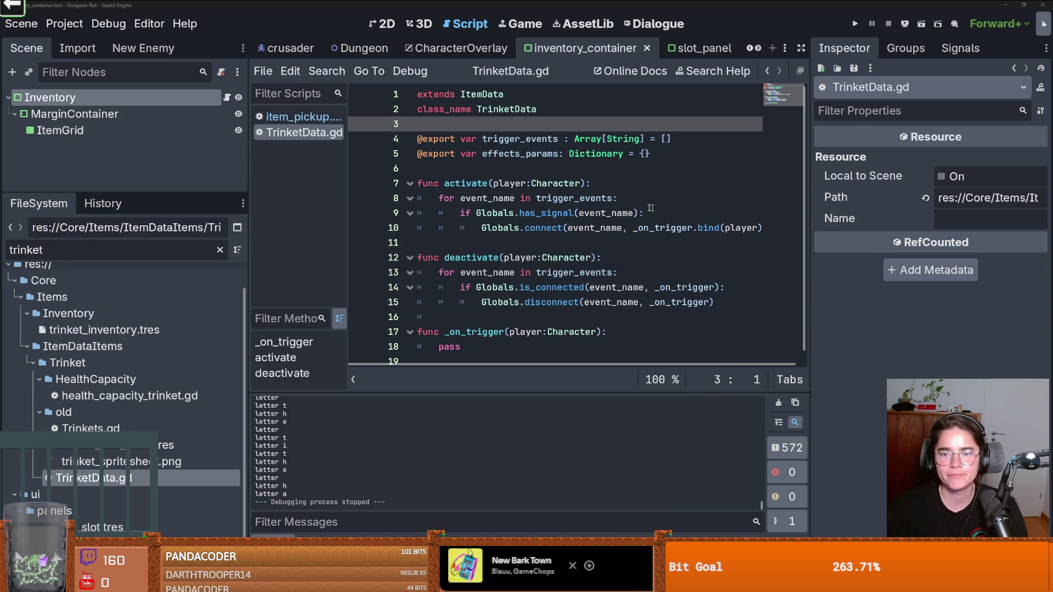
Step: Step through the has_signal check and deactivate's disconnect call in TrinketData.gd, then start the Cannon game
left_click(553, 214)
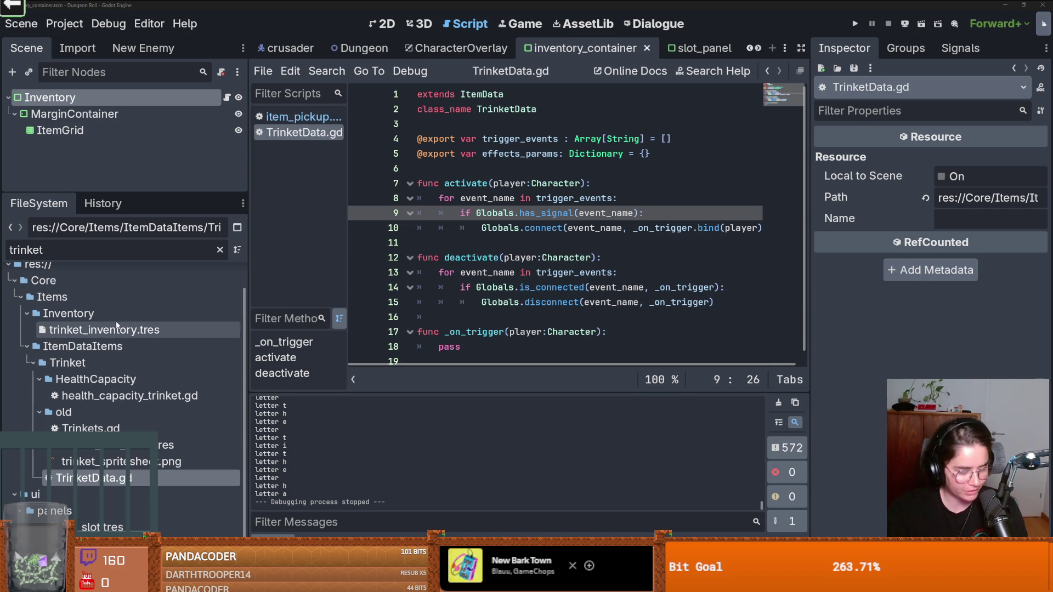
left_click(505, 257)
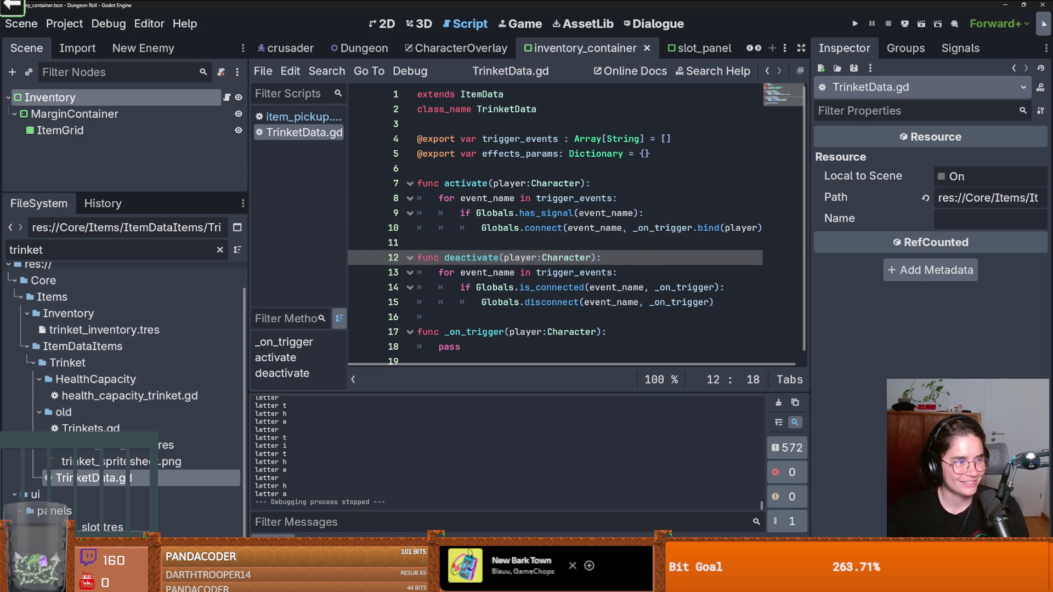
left_click(546, 330)
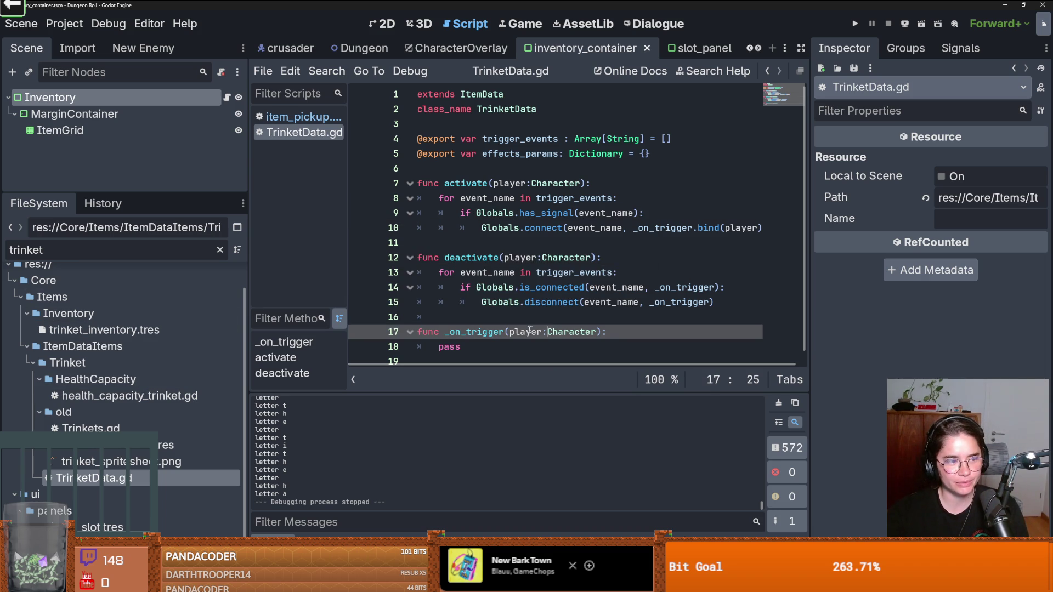
left_click(481, 302)
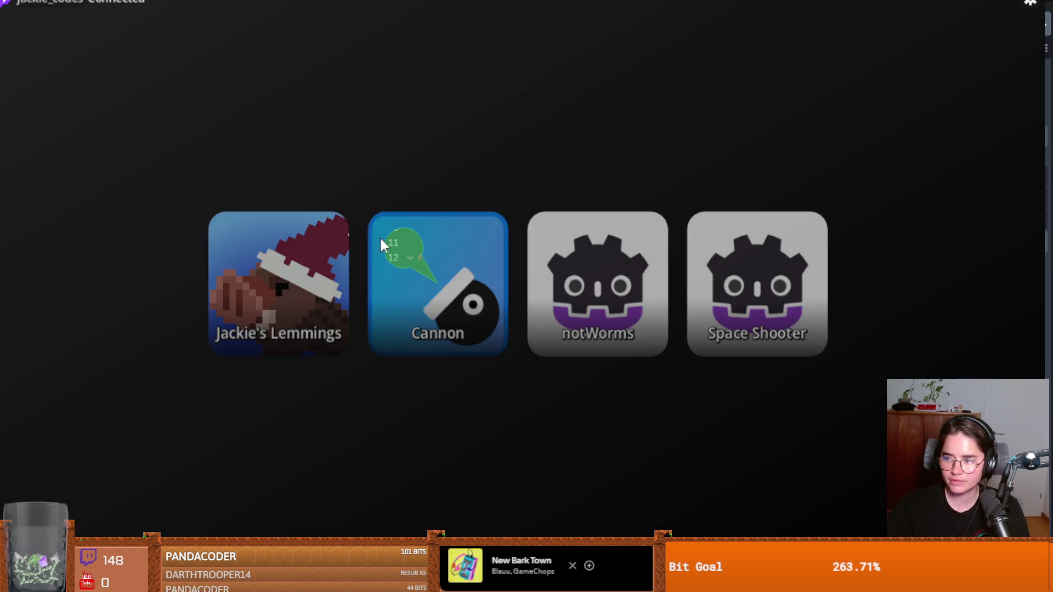
left_click(381, 239)
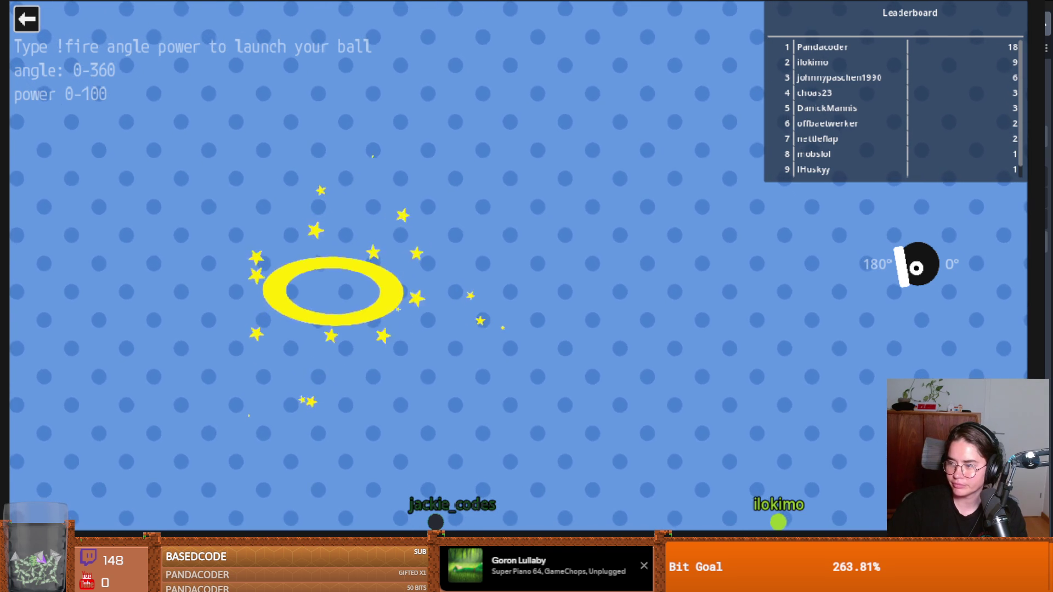
Step: Leave Cannon for game selection and close the launcher to return to the editor
left_click(26, 19)
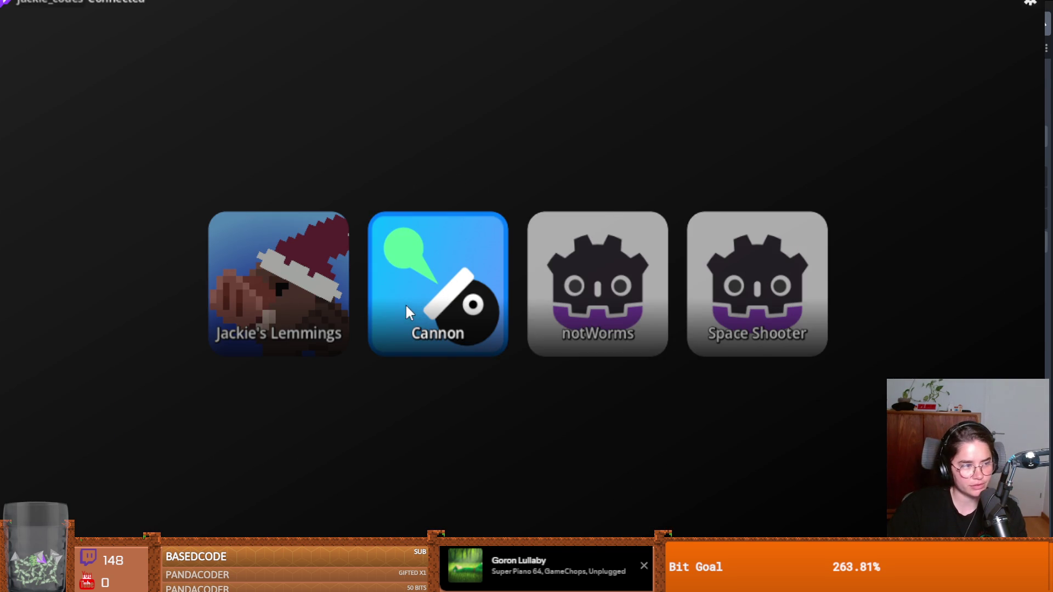
left_click(278, 284)
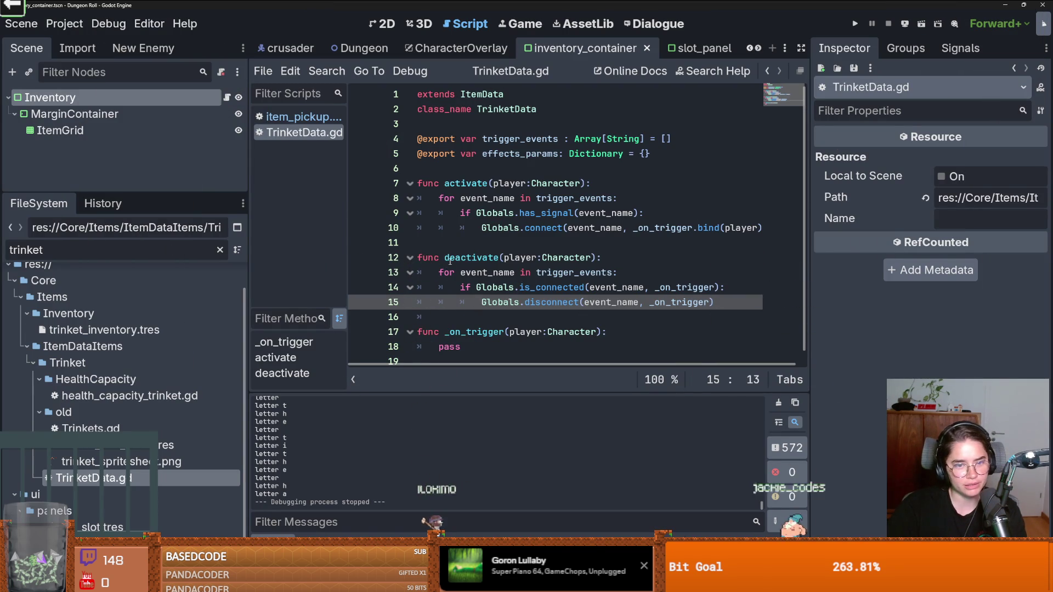
left_click(449, 258)
key("ctrl+s")
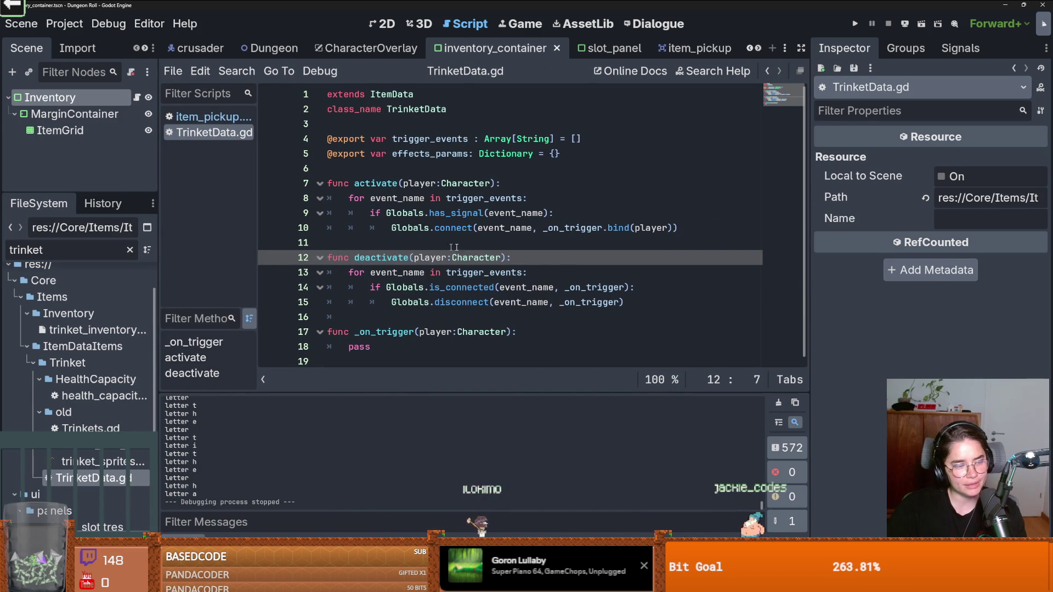
left_click(463, 246)
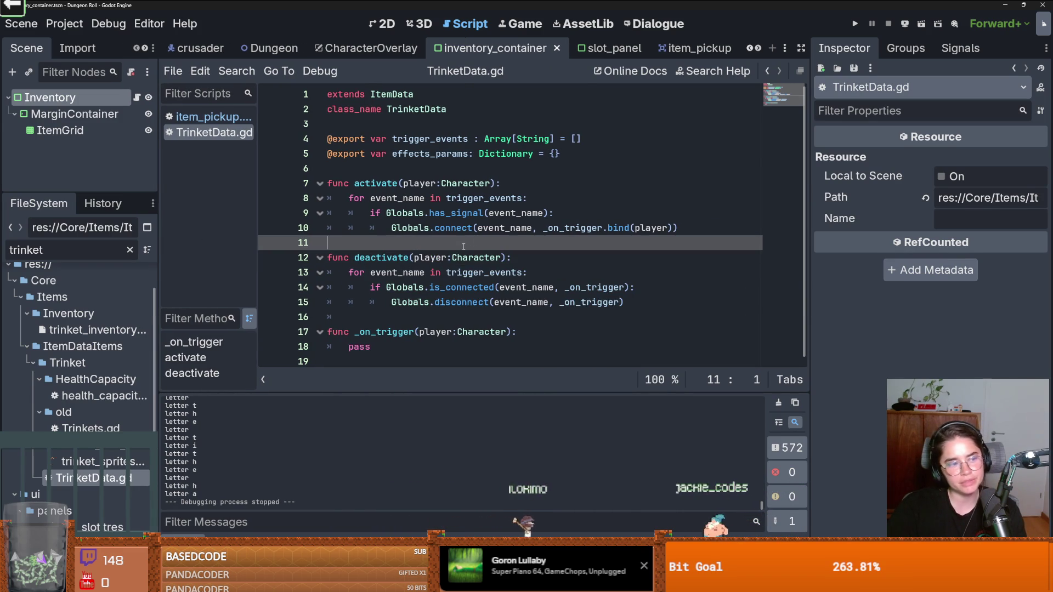
left_click(437, 183)
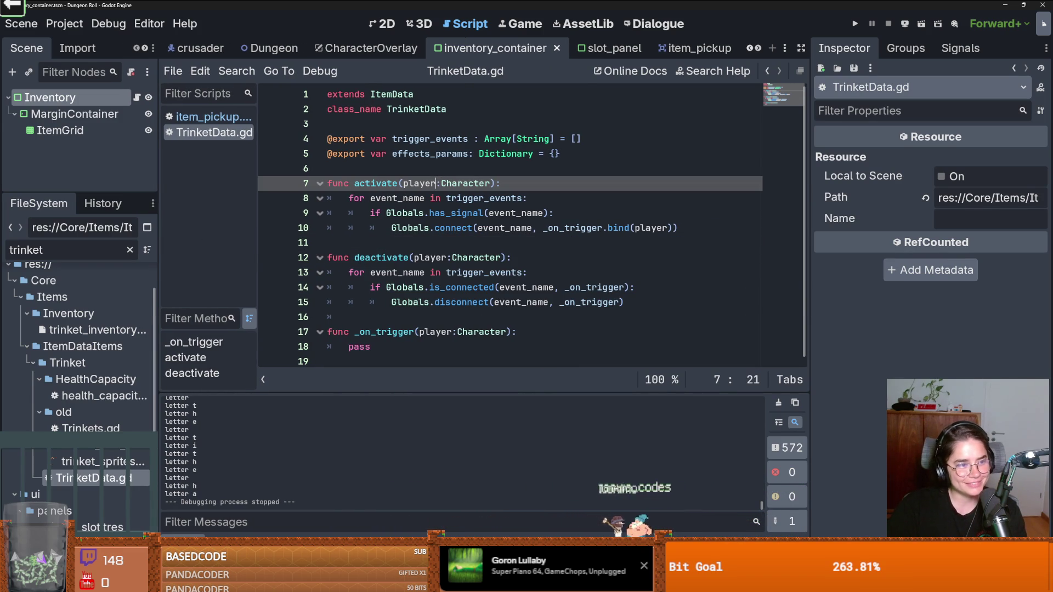
left_click(447, 272)
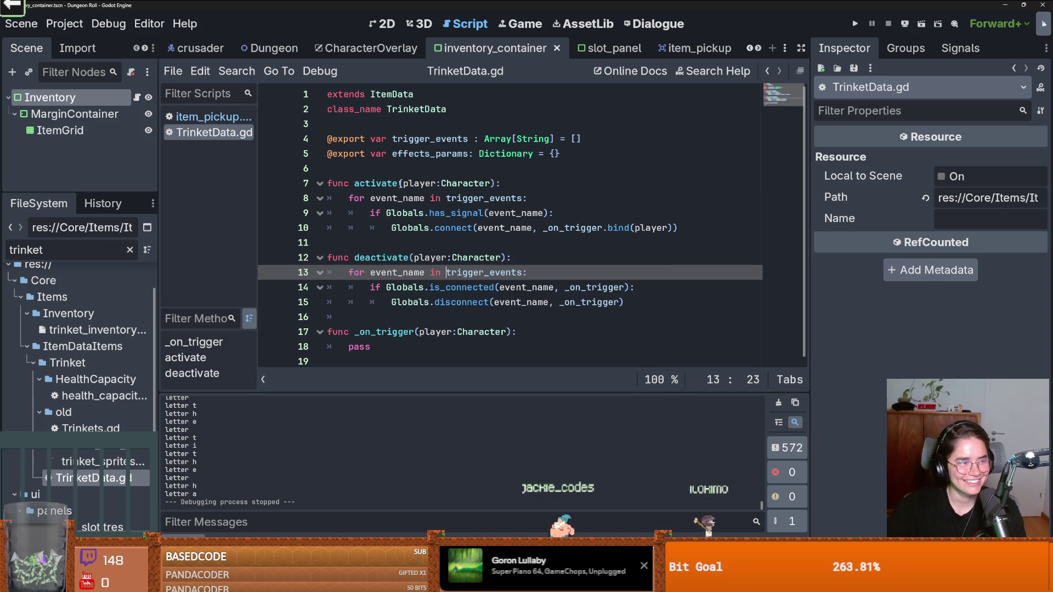
left_click(453, 124)
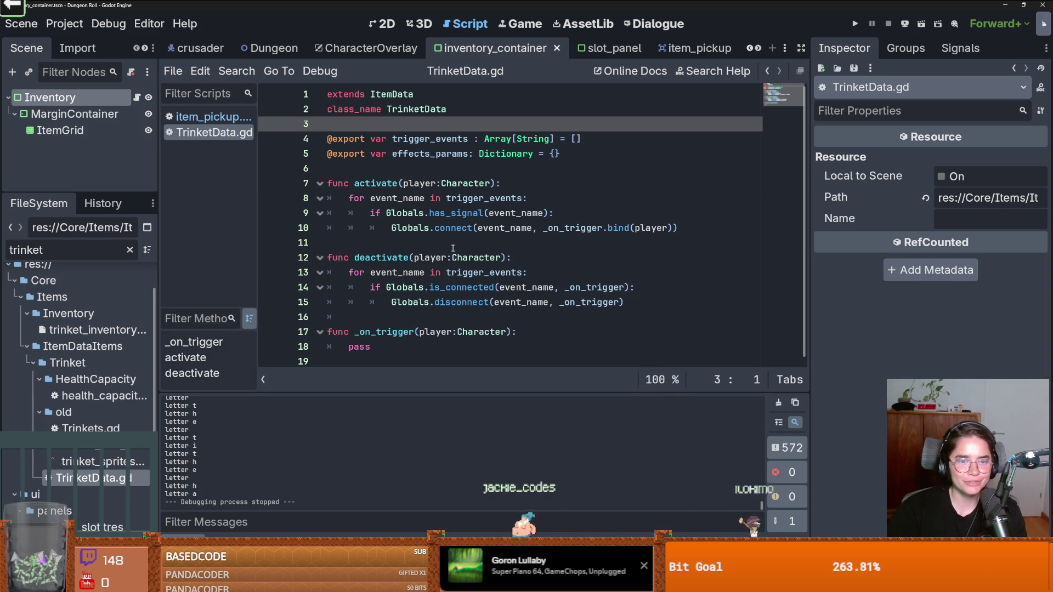
left_click(429, 302)
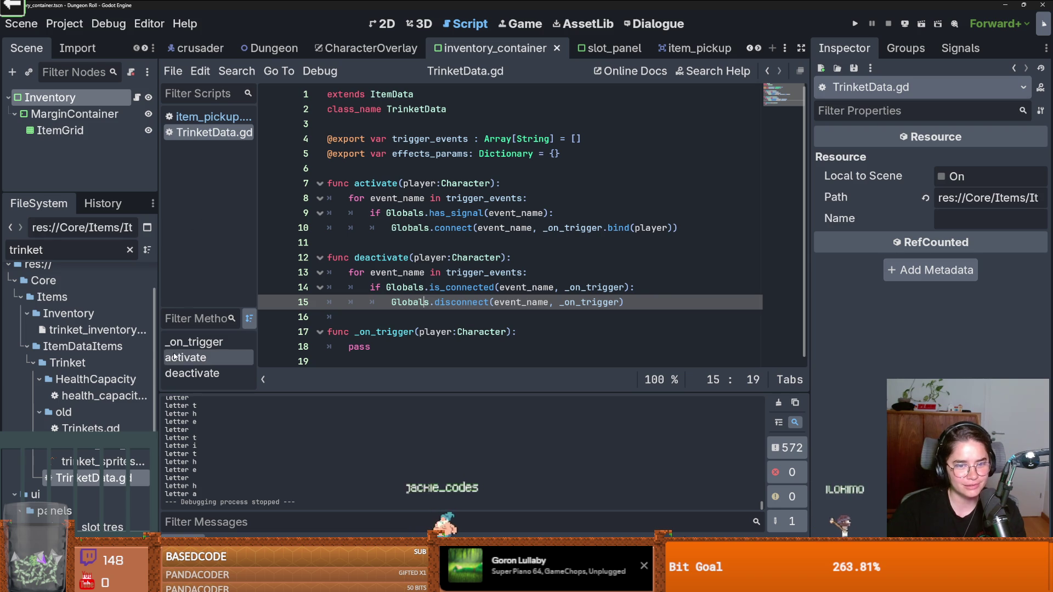
mouse_move(501, 234)
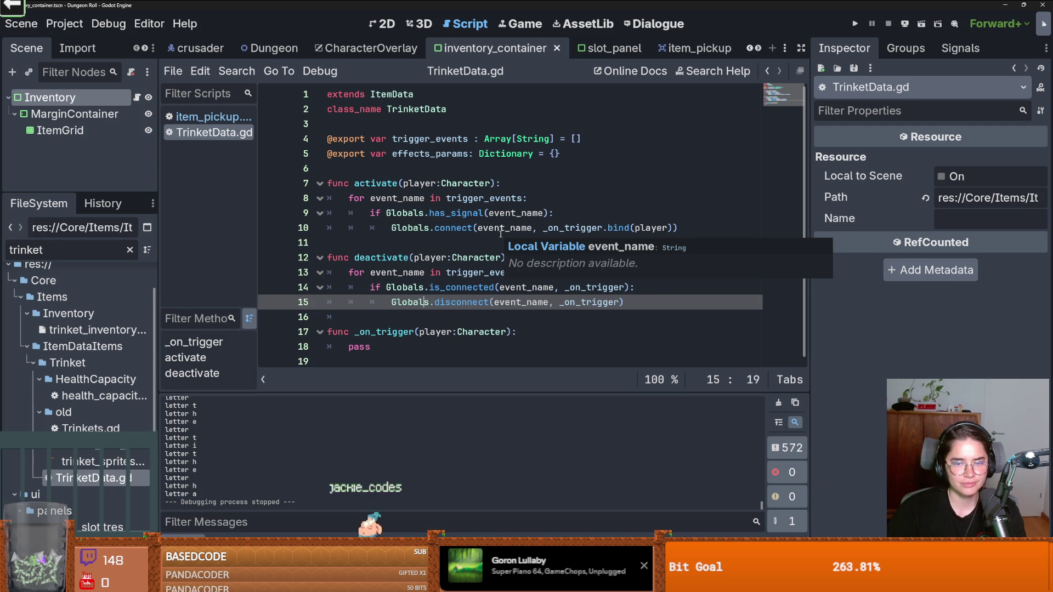
left_click(504, 228)
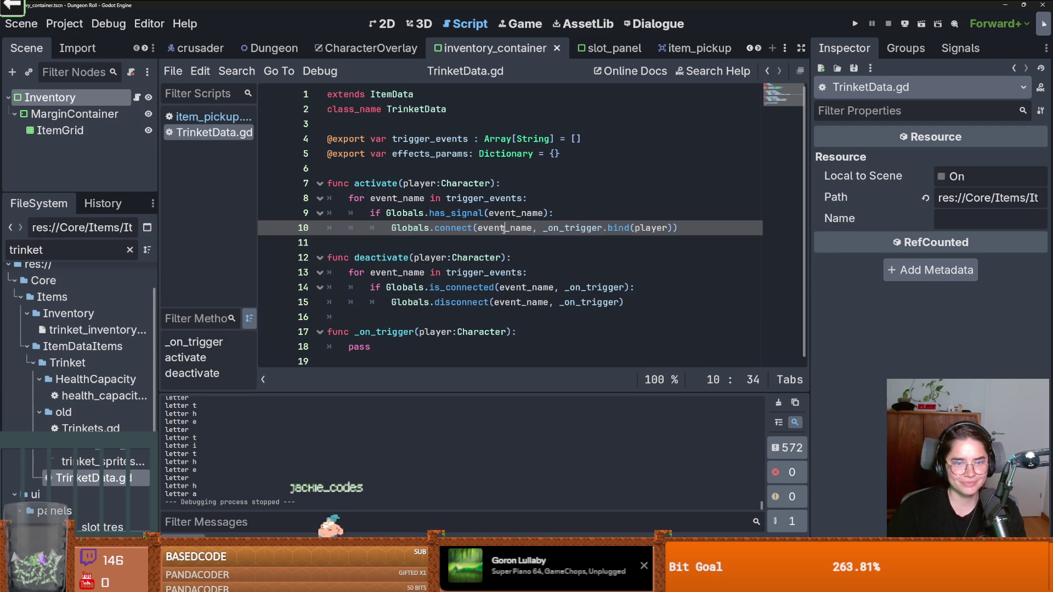
mouse_move(504, 228)
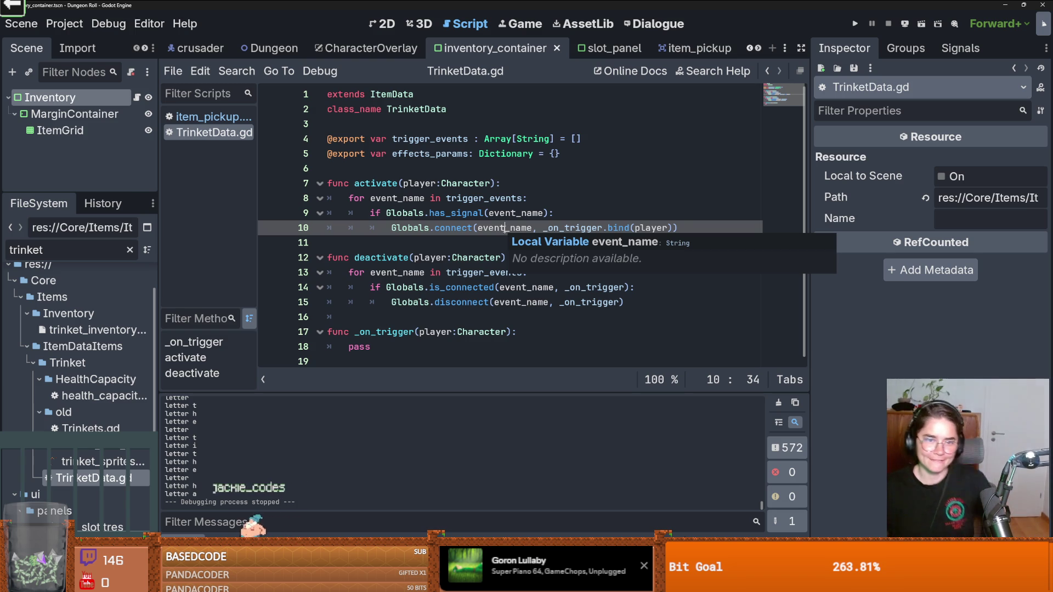
Step: Add a blank line after the connect call and another below the activate header in TrinketData.gd
left_click(688, 227)
key("Return")
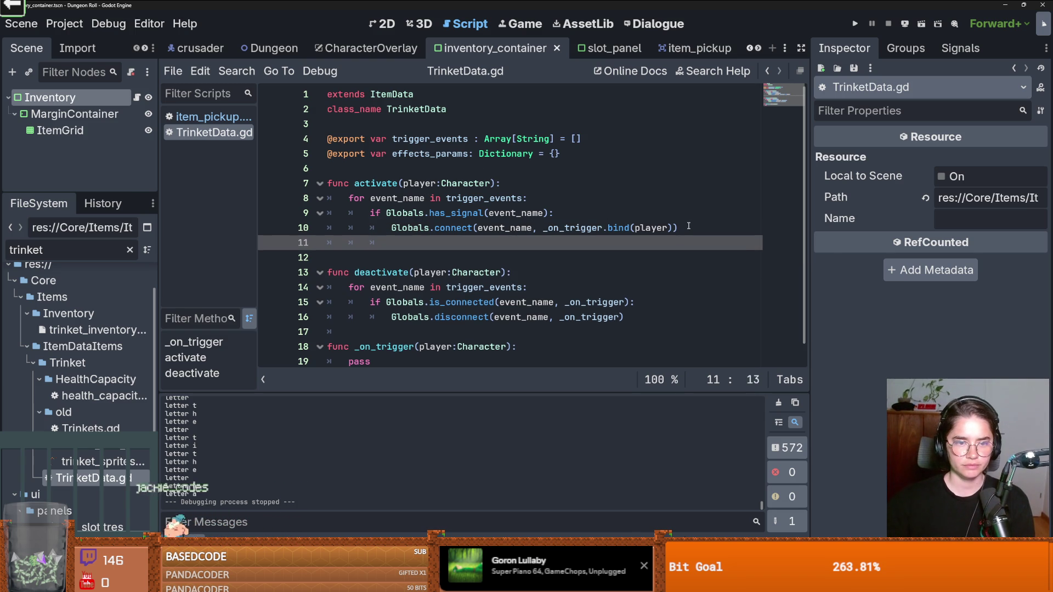
key("BackSpace")
key("BackSpace")
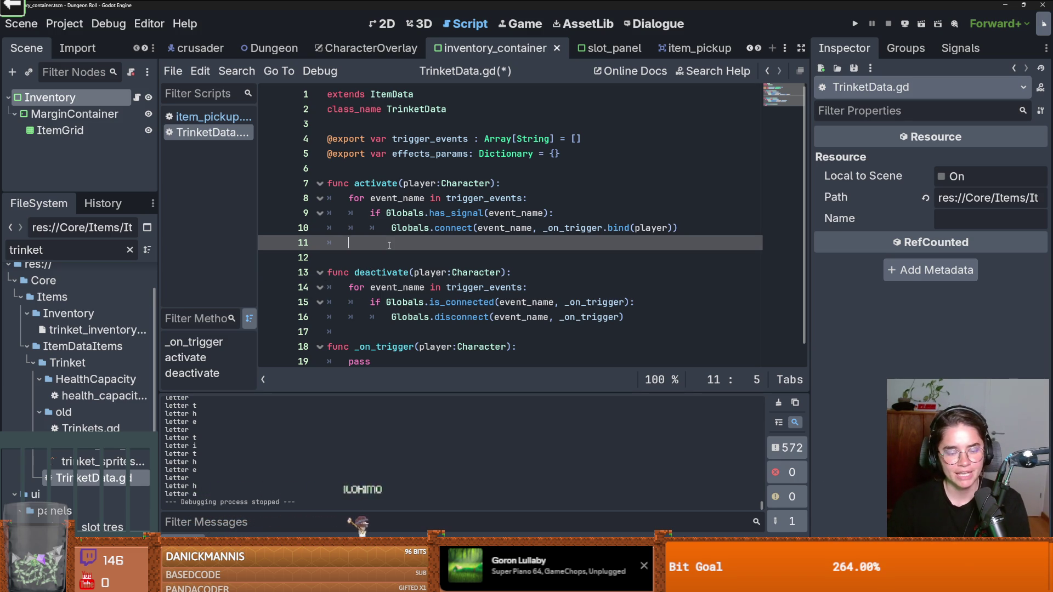
scroll(378, 250, "down", 1)
type("if")
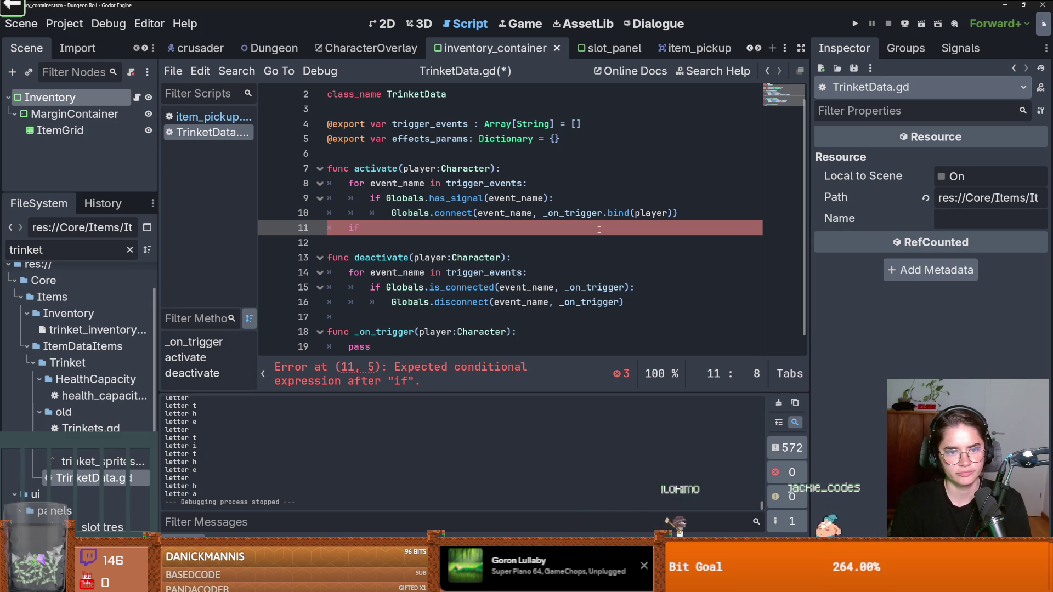
key("BackSpace")
key("BackSpace")
key("BackSpace")
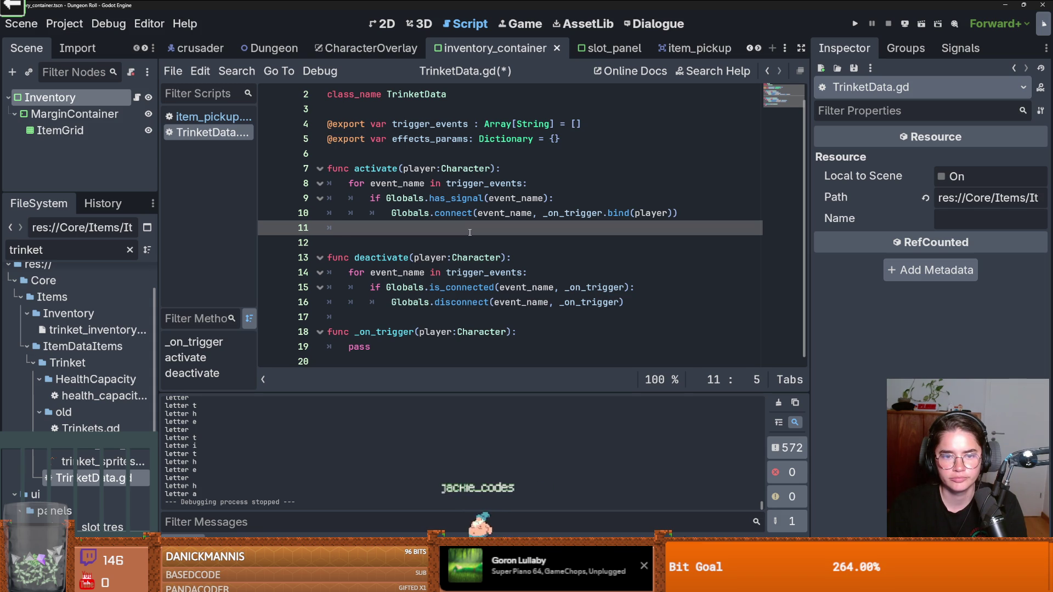
left_click(497, 169)
key("Return")
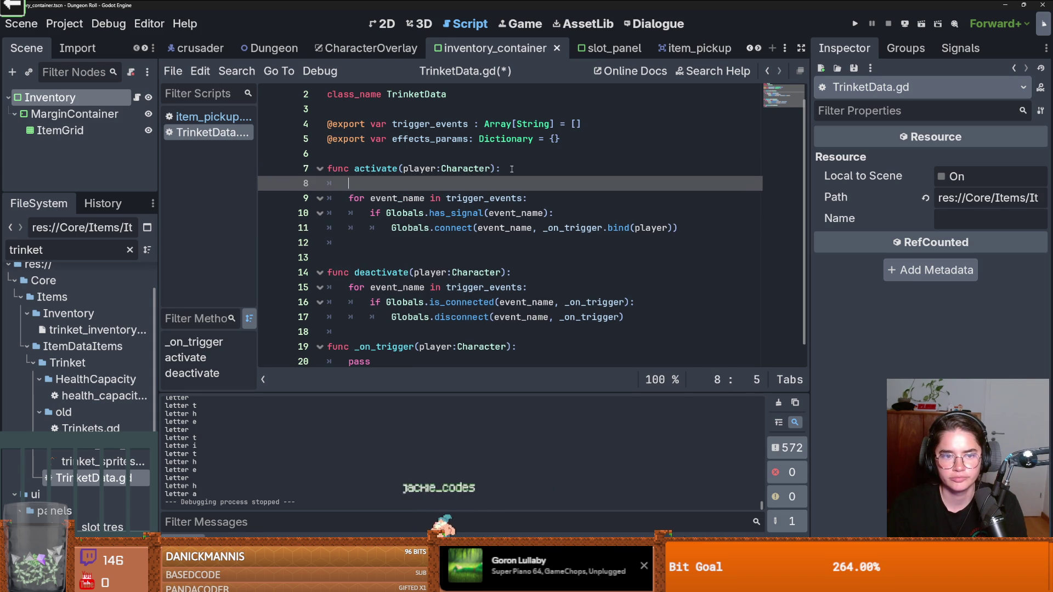
key("ctrl+s")
left_click(418, 154)
key("Return")
key("Up")
type("expo")
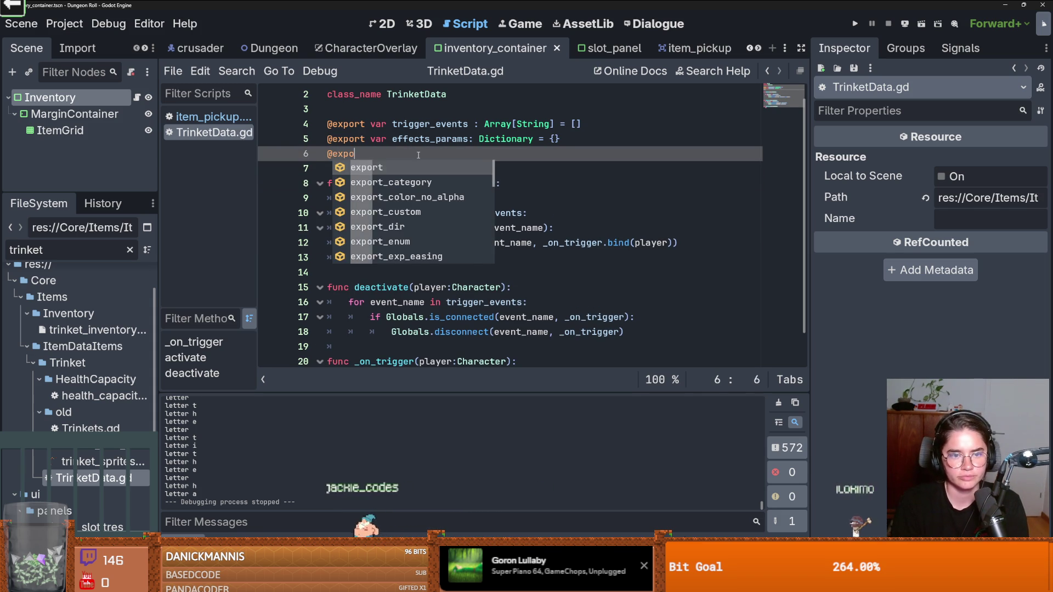
type("rt var on_time_act")
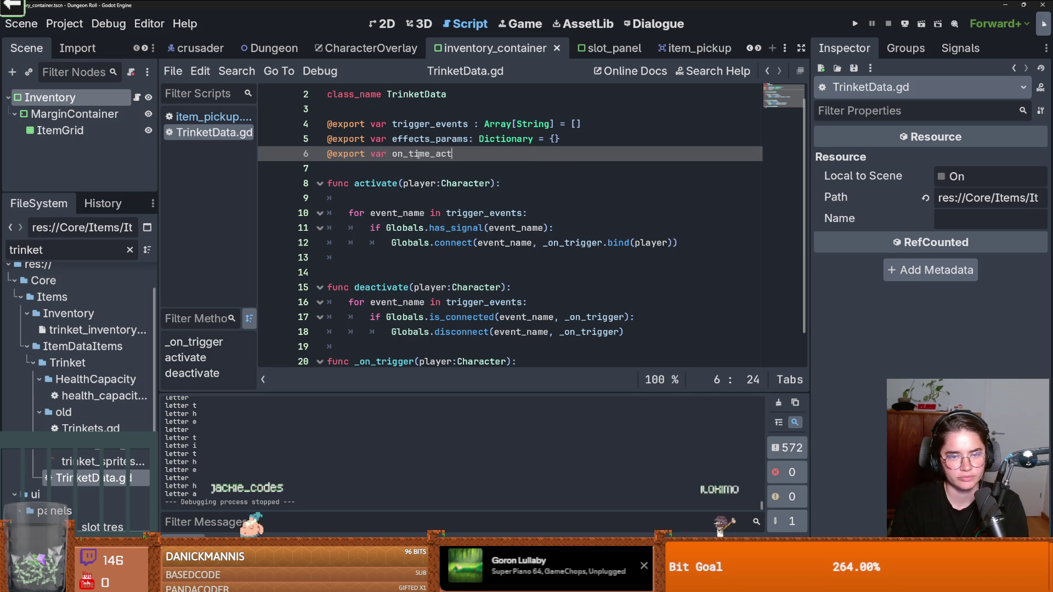
type("ivate")
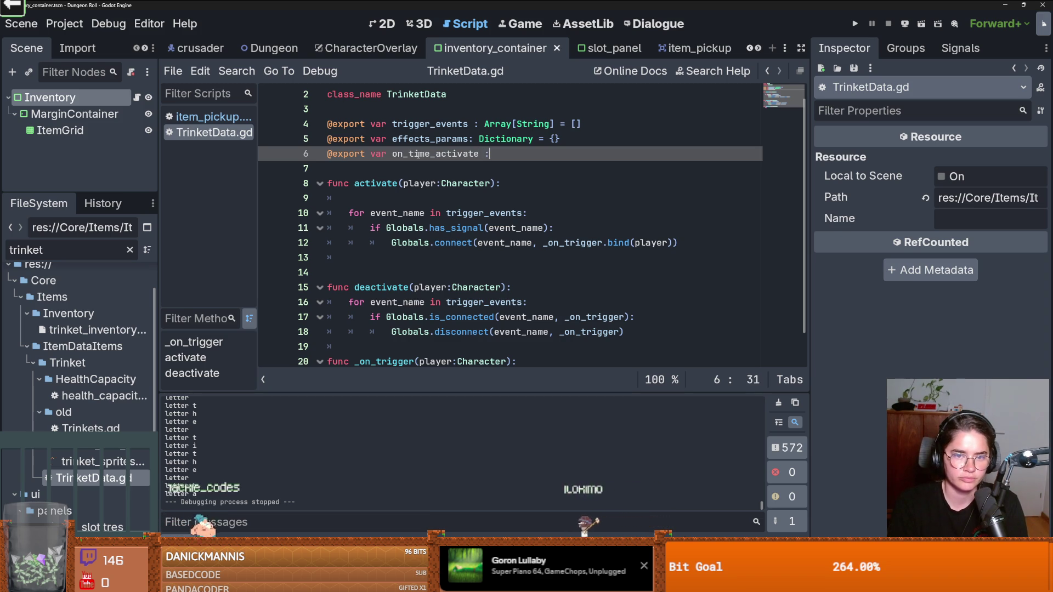
type(" := false")
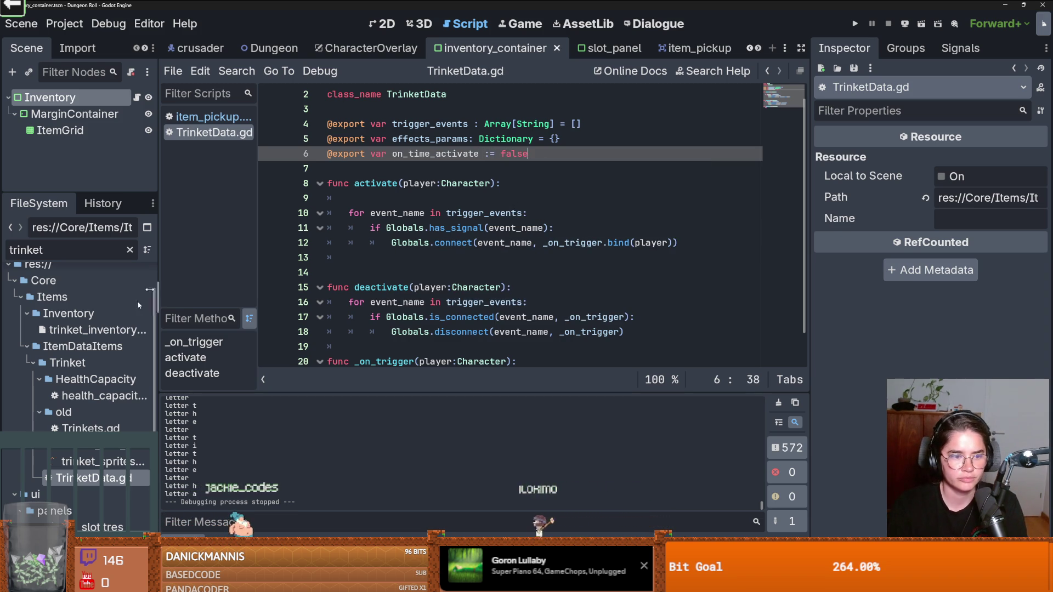
left_click(122, 394)
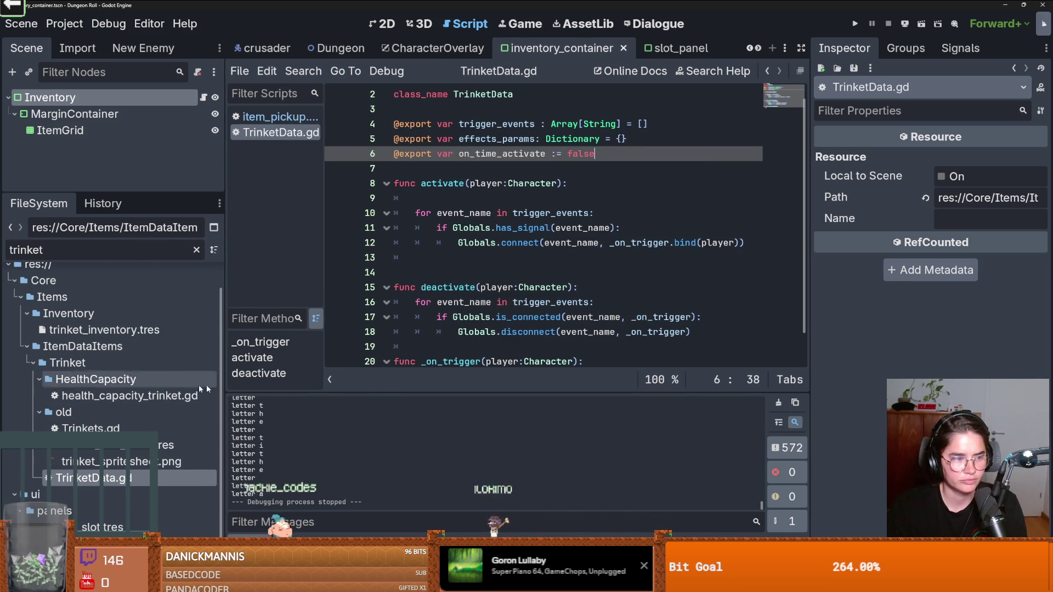
Step: Clear the trinket file filter, inspect healthCapacityInc1.tres, and open health_capacity_trinket.gd
left_click(196, 250)
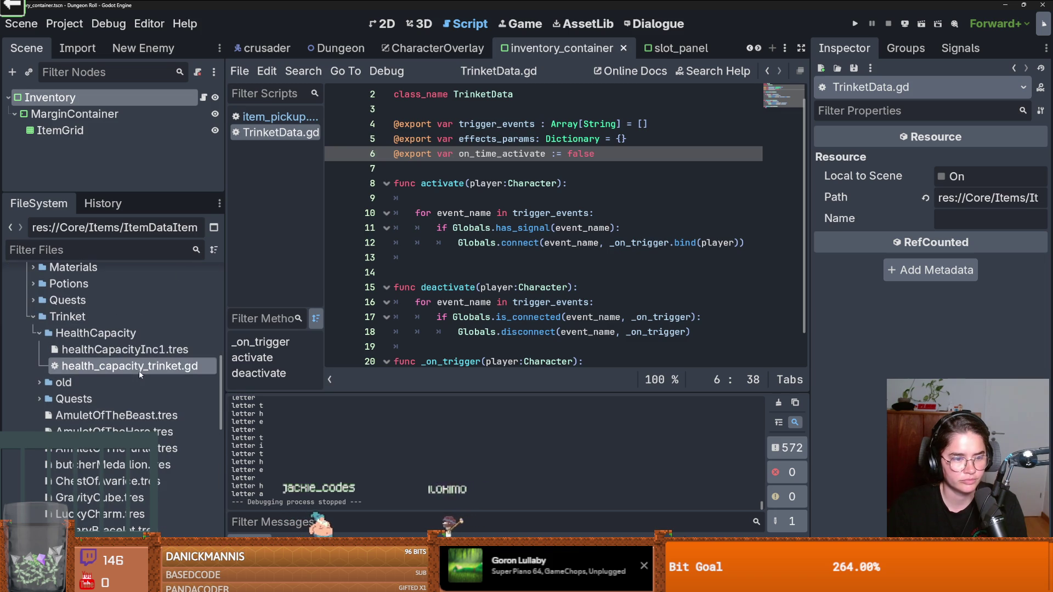
left_click(138, 350)
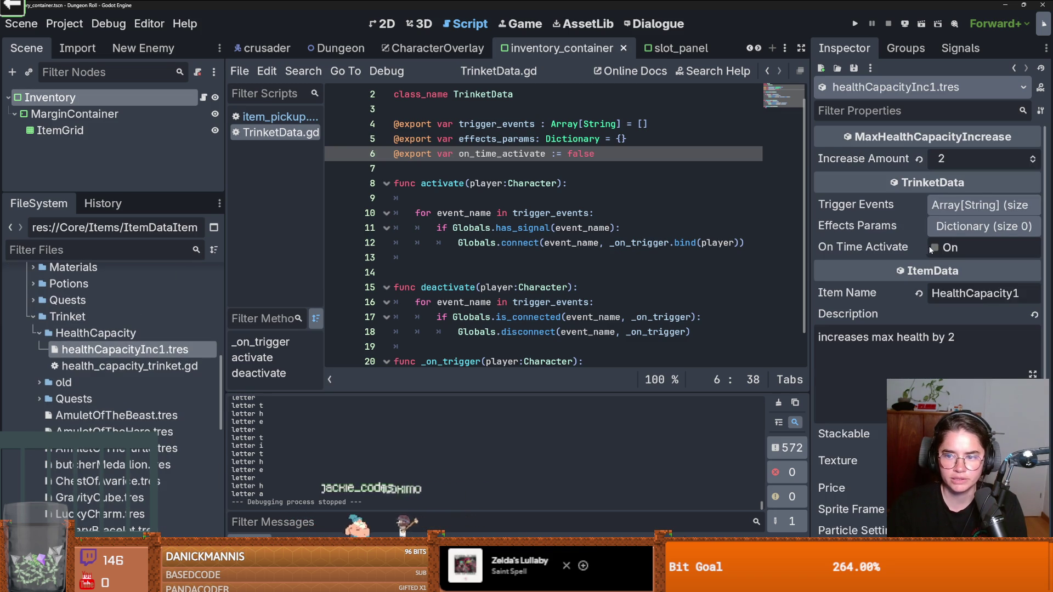
double_click(143, 366)
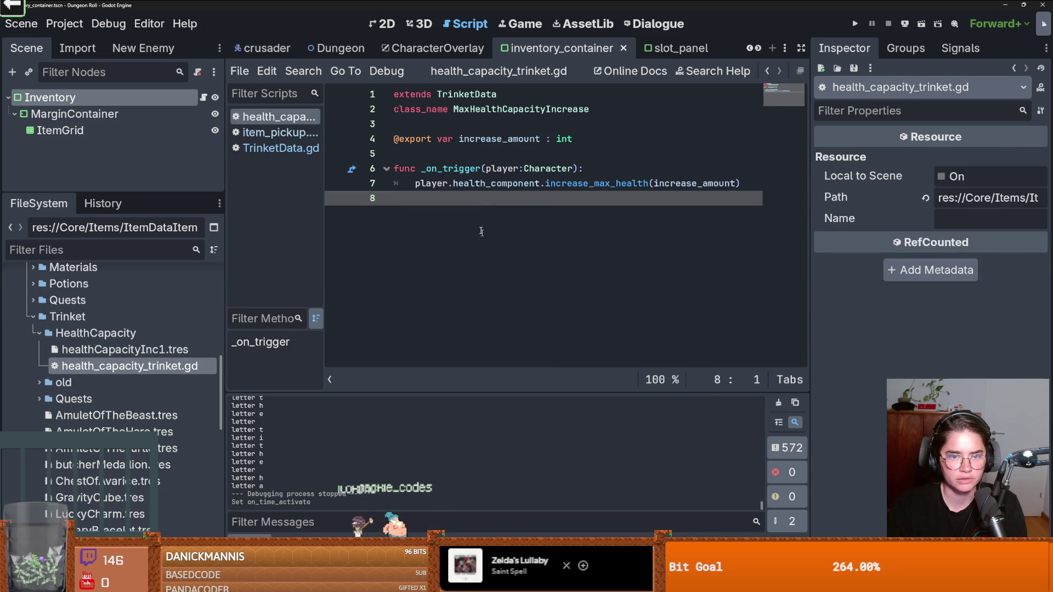
Step: Select the _on_trigger function name in health_capacity_trinket.gd, then return to TrinketData.gd
left_click(548, 183)
double_click(497, 183)
left_click(431, 183)
double_click(456, 168)
left_click(601, 174)
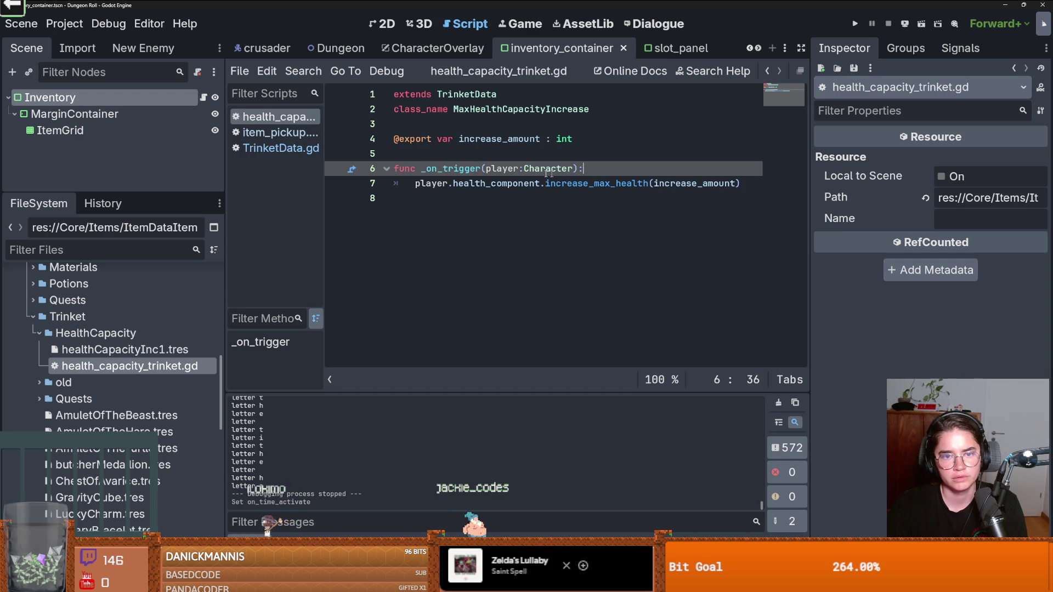
double_click(464, 169)
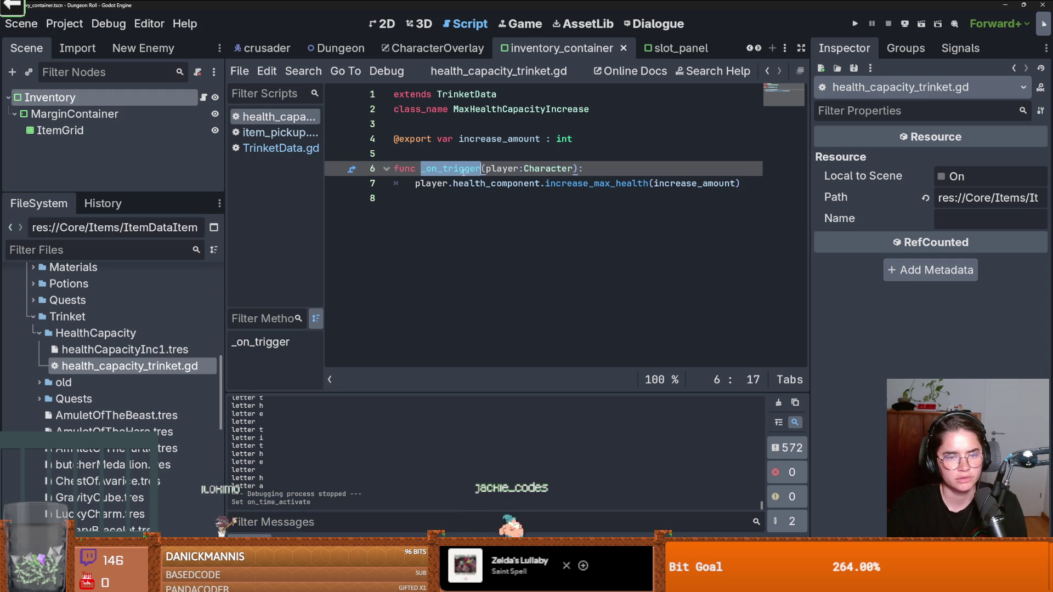
left_click(480, 95, "ctrl")
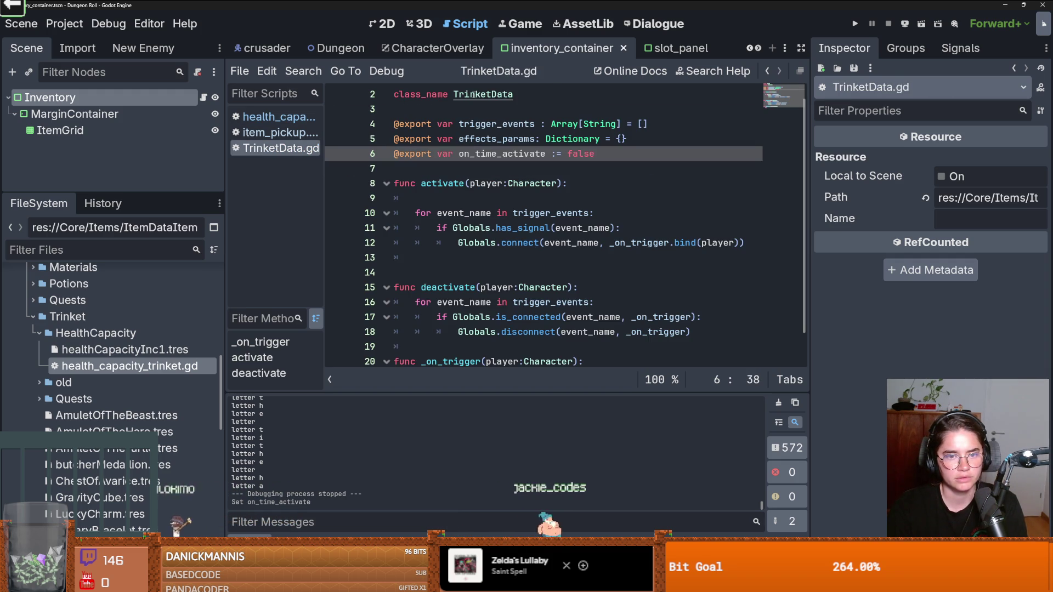
Step: Rename the flag to one_time_activate, delete the empty line inside activate, and save
double_click(487, 163)
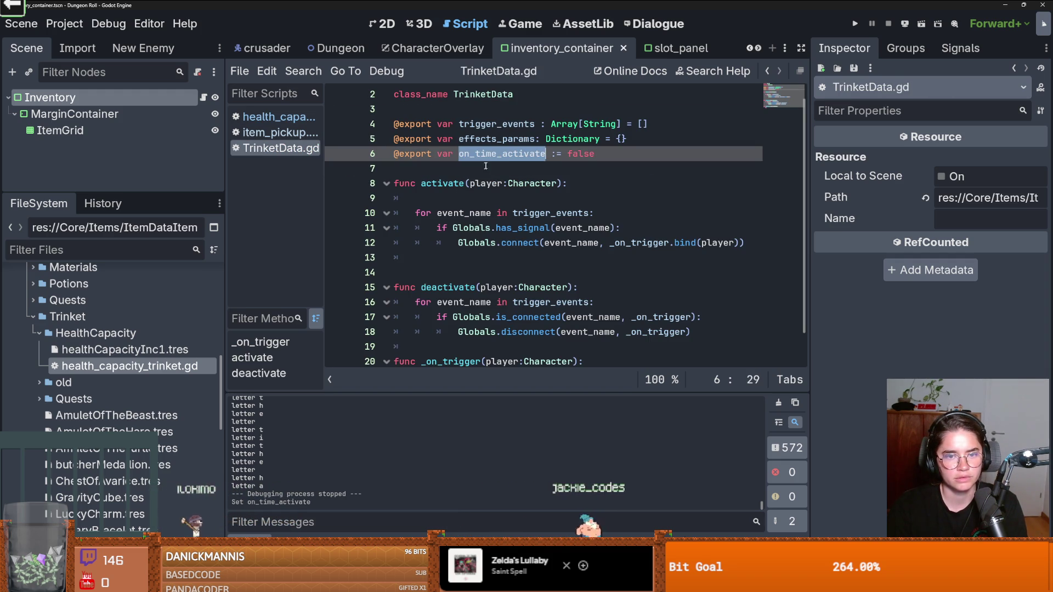
left_click(470, 154)
type("e")
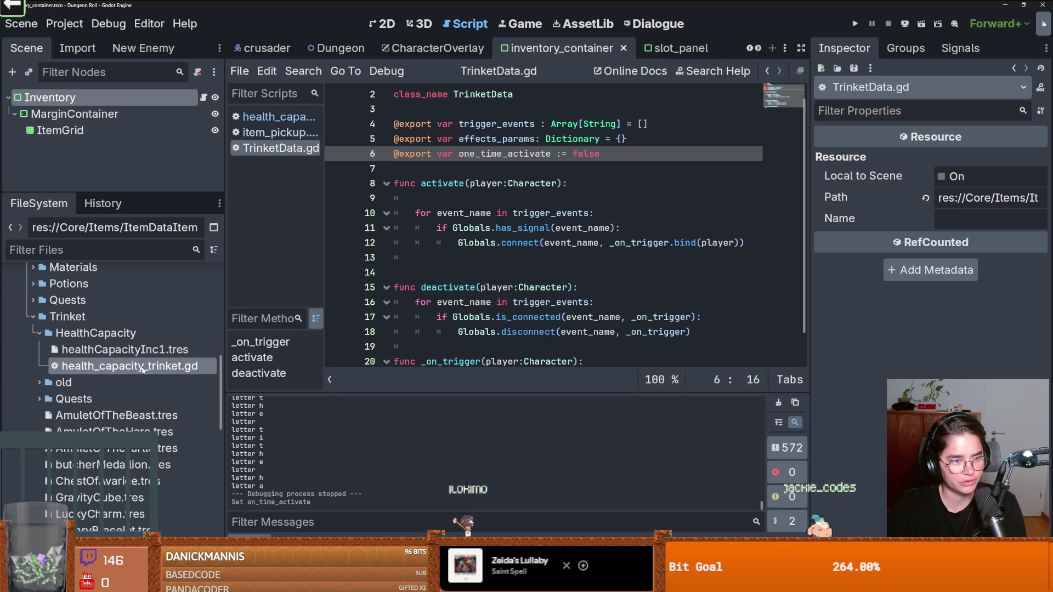
scroll(521, 219, "up", 1)
left_click(523, 219)
key("BackSpace")
key("BackSpace")
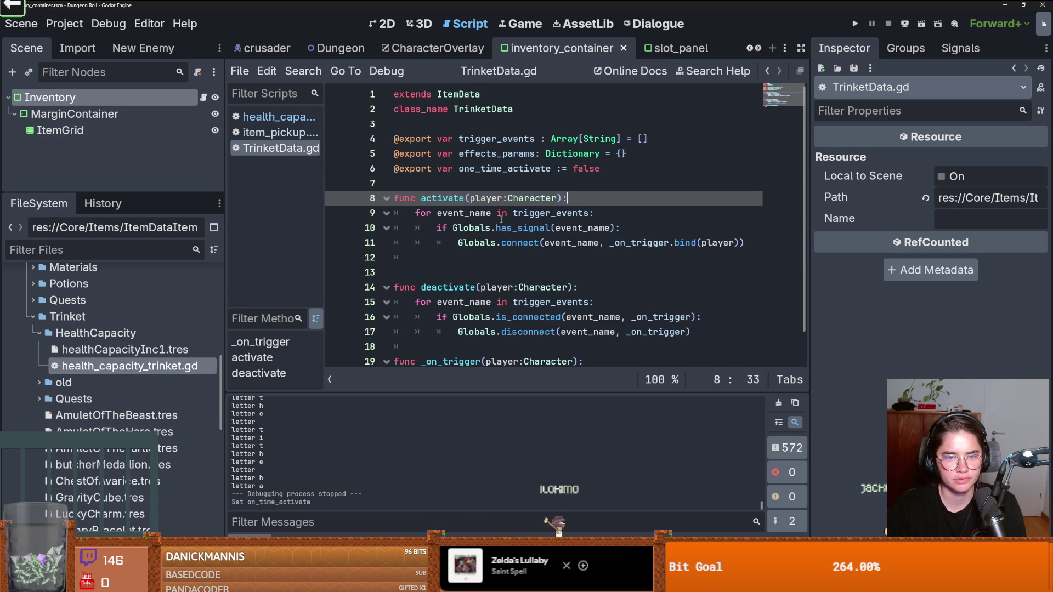
key("ctrl+s")
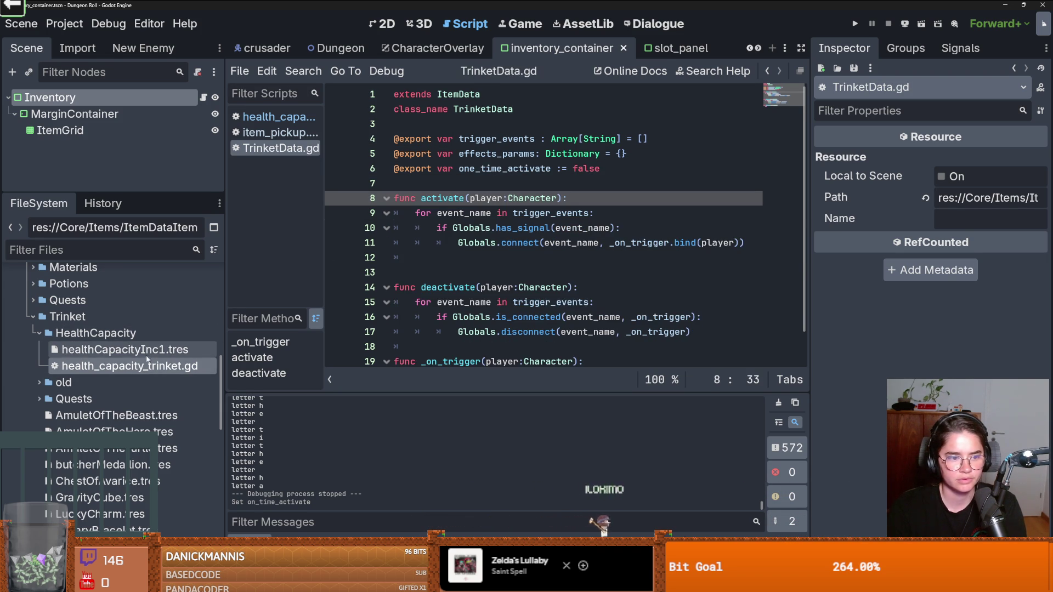
Step: Reopen health_capacity_trinket.gd and select its _on_trigger function on lines 6–7
double_click(148, 366)
left_click(470, 216)
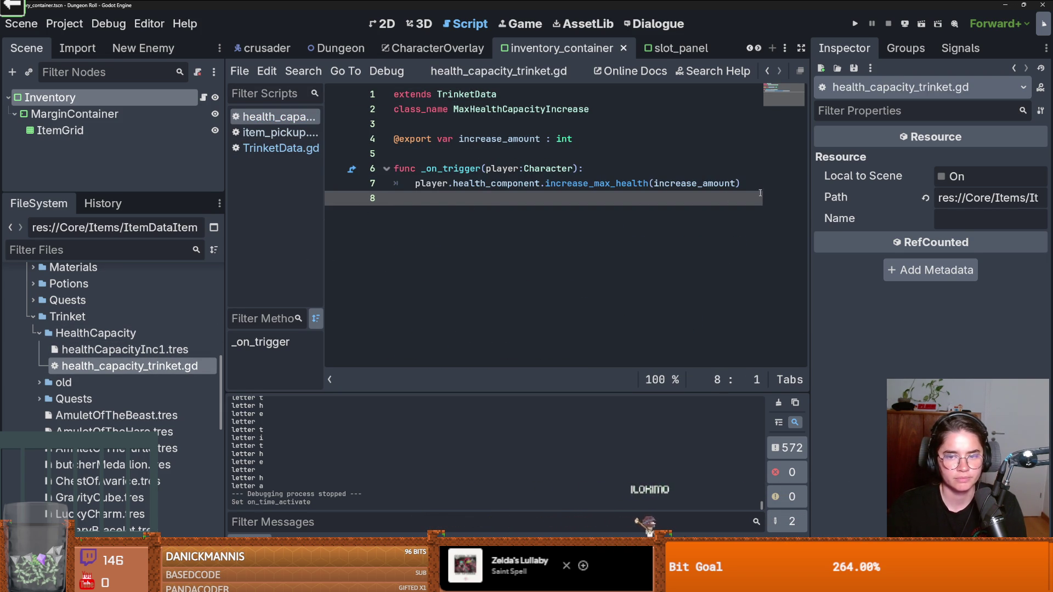
mouse_move(751, 183)
left_mouse_down()
mouse_move(508, 184)
mouse_move(344, 168)
left_mouse_up()
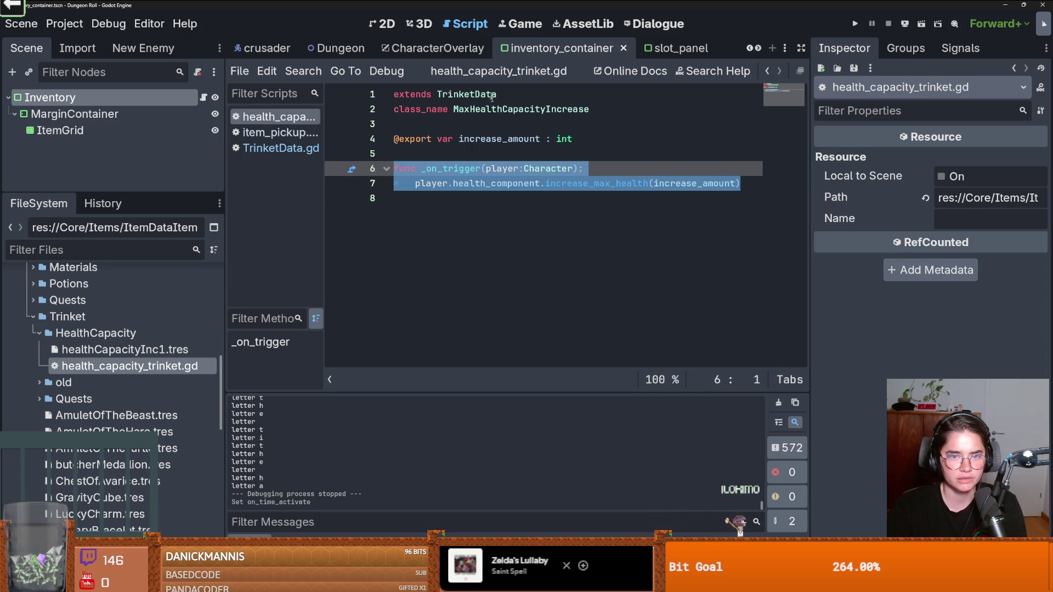
Step: Delete the one_time_activate line from TrinketData.gd and save
left_click(467, 94, "ctrl")
left_click_drag(601, 169, 628, 153)
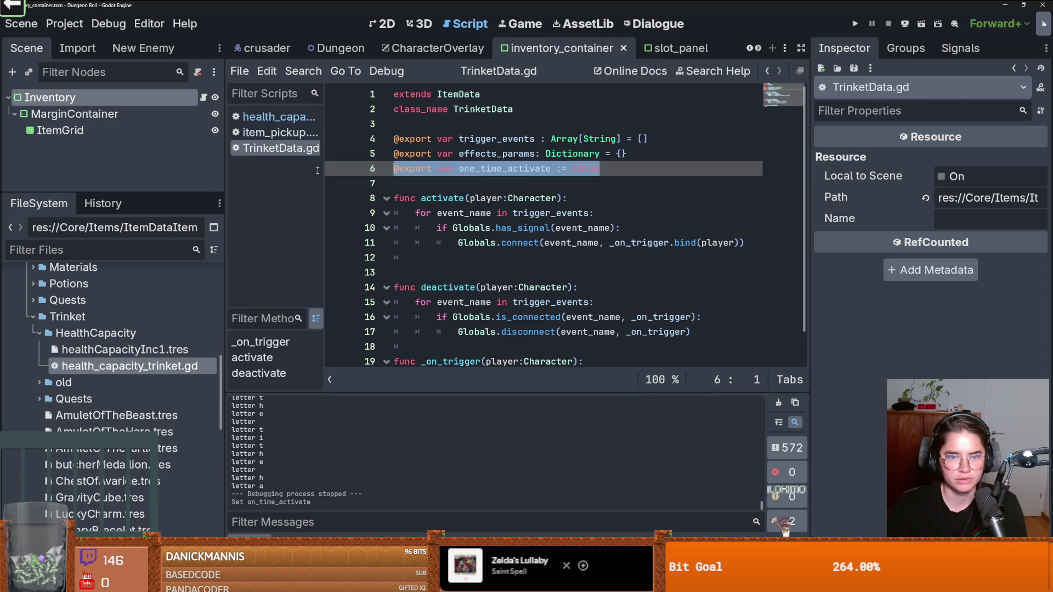
key("BackSpace")
key("ctrl+s")
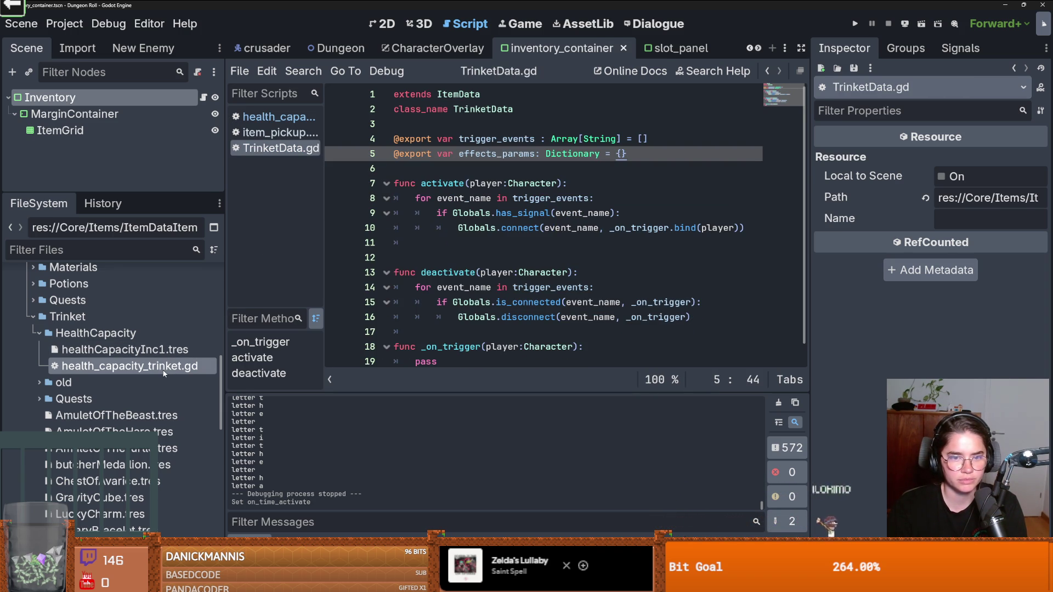
Step: Replace _on_trigger with activate calling health_component.increase_max_health(increase_amount), then save
double_click(184, 367)
left_click_drag(450, 198, 321, 172)
key("BackSpace")
type("func ac")
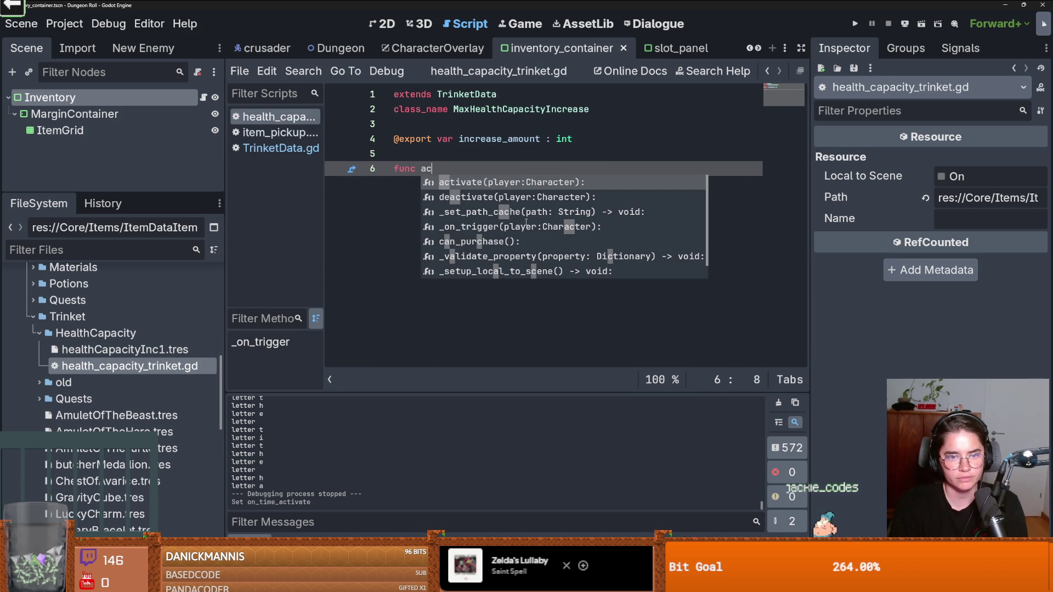
key("Return")
key("Return")
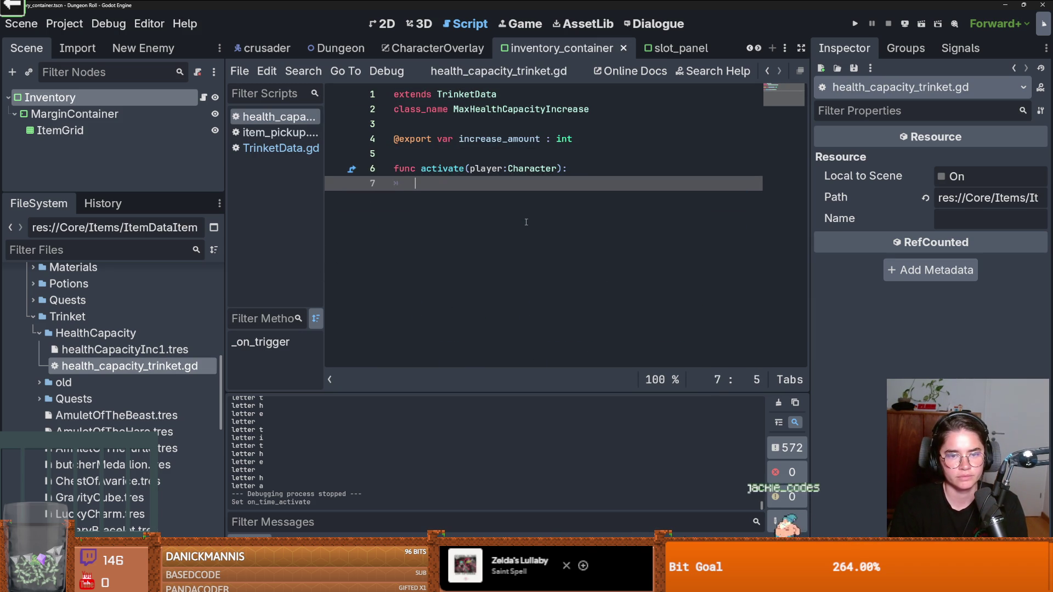
type("player.health_component.")
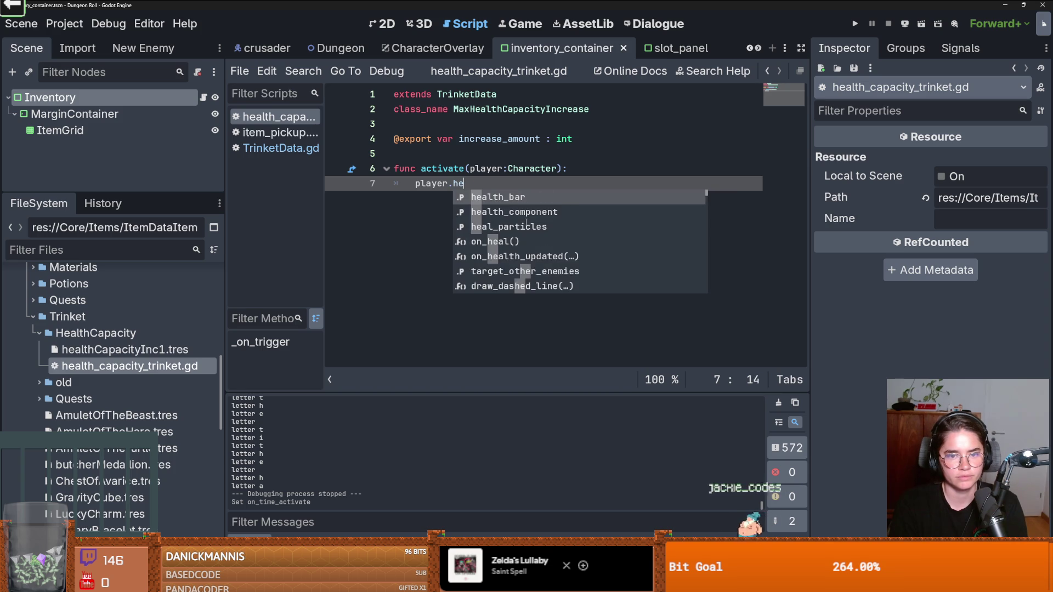
type("i")
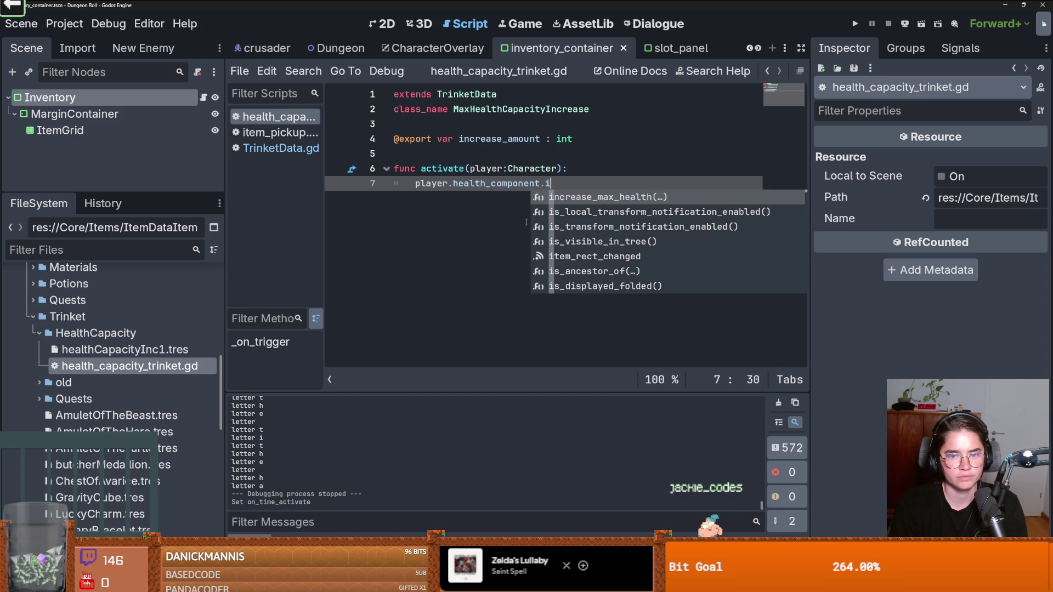
key("Return")
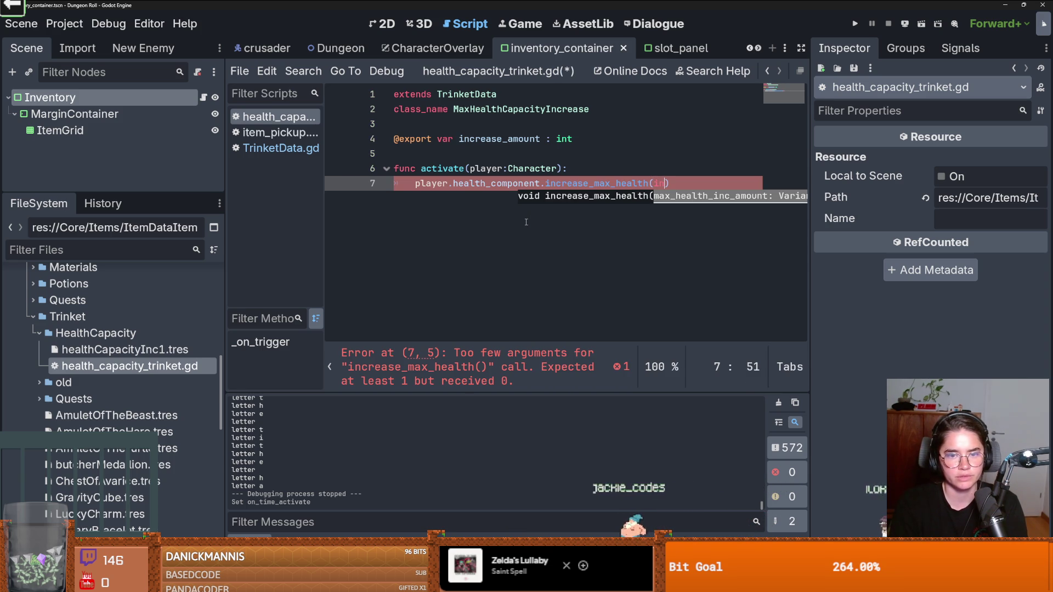
type("crease")
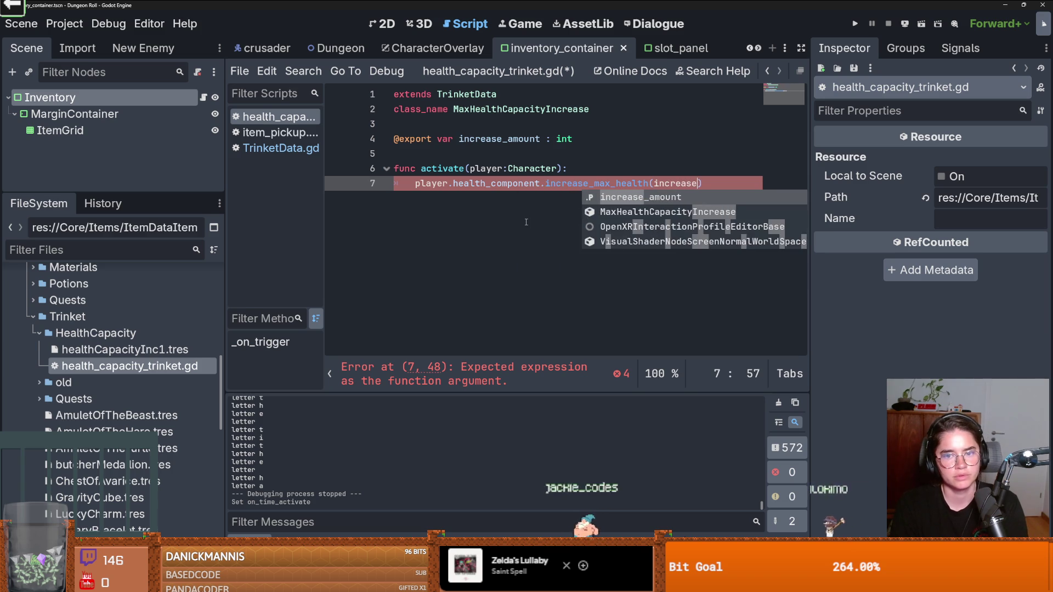
key("Return")
key("ctrl+s")
Step: Select the activate(player:Character) signature on line 6 and save again
double_click(453, 174)
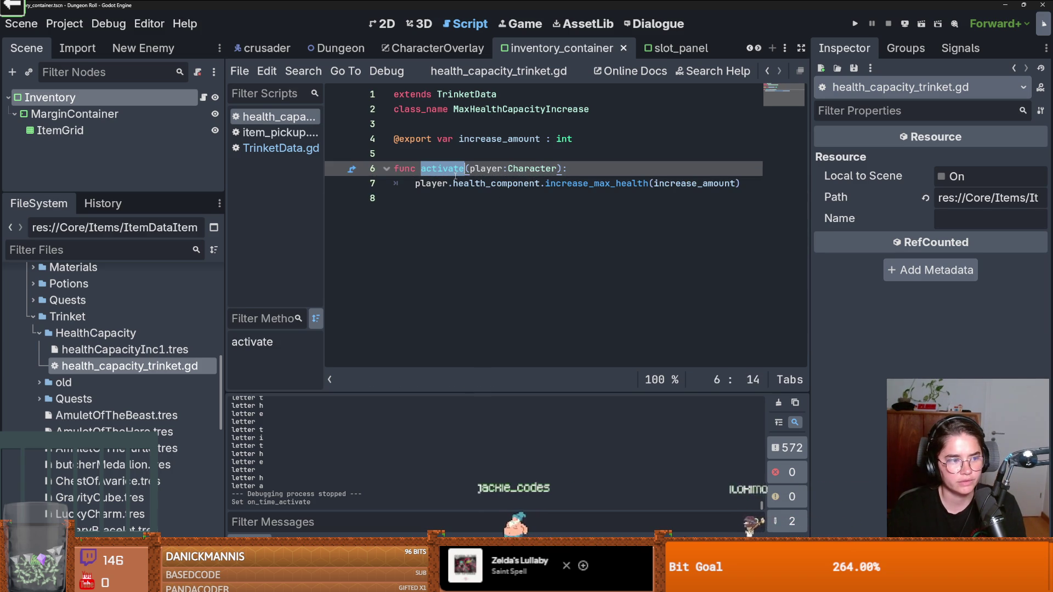
left_click(562, 168)
left_click_drag(562, 168, 418, 174)
key("ctrl+c")
key("ctrl+s")
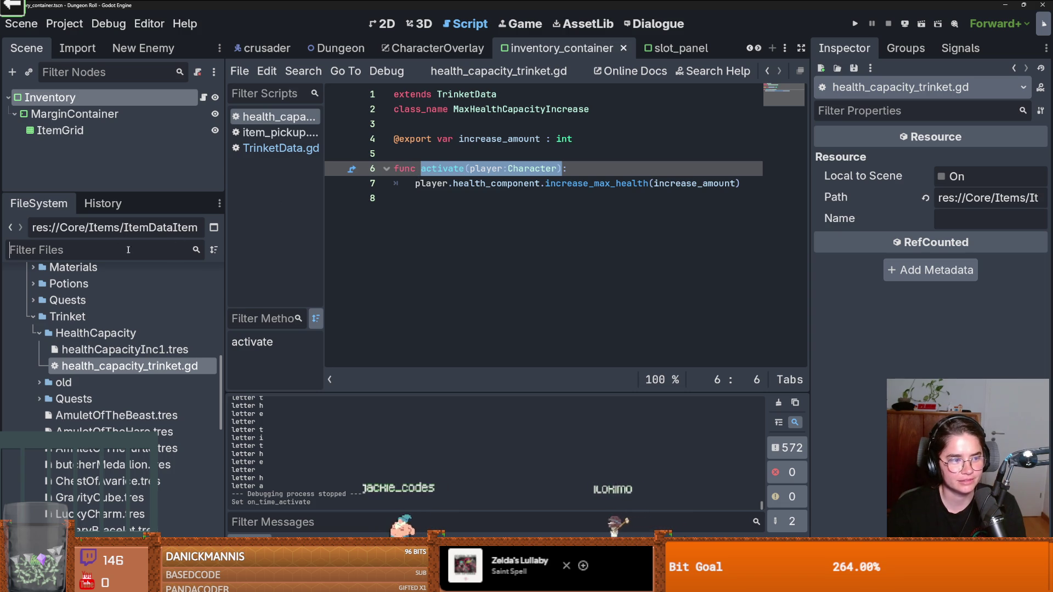
Step: Filter the FileSystem by 'item_' and open item_pickup.gd
left_click(205, 260)
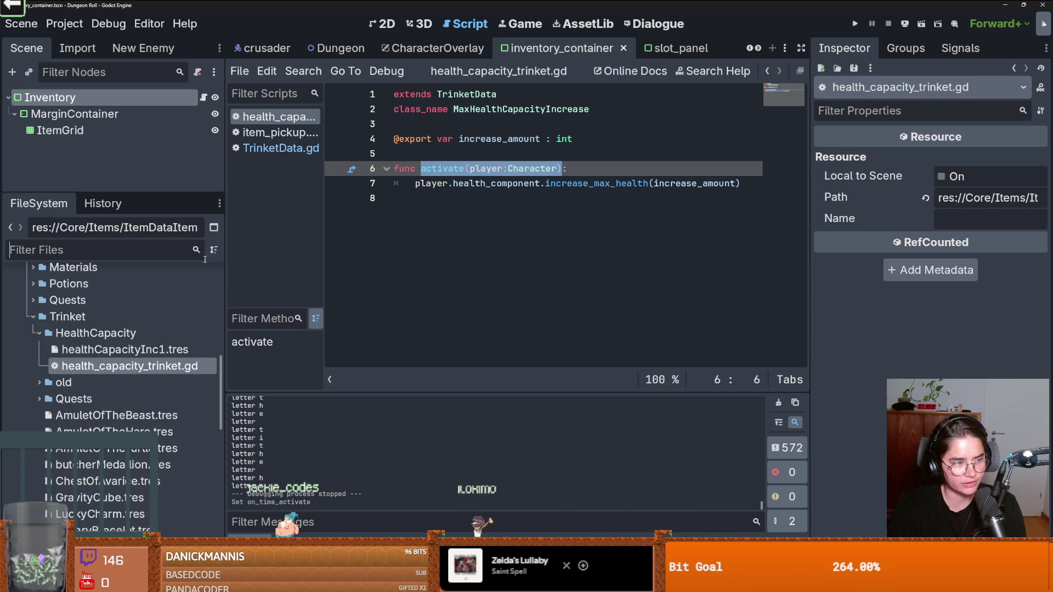
type("item_")
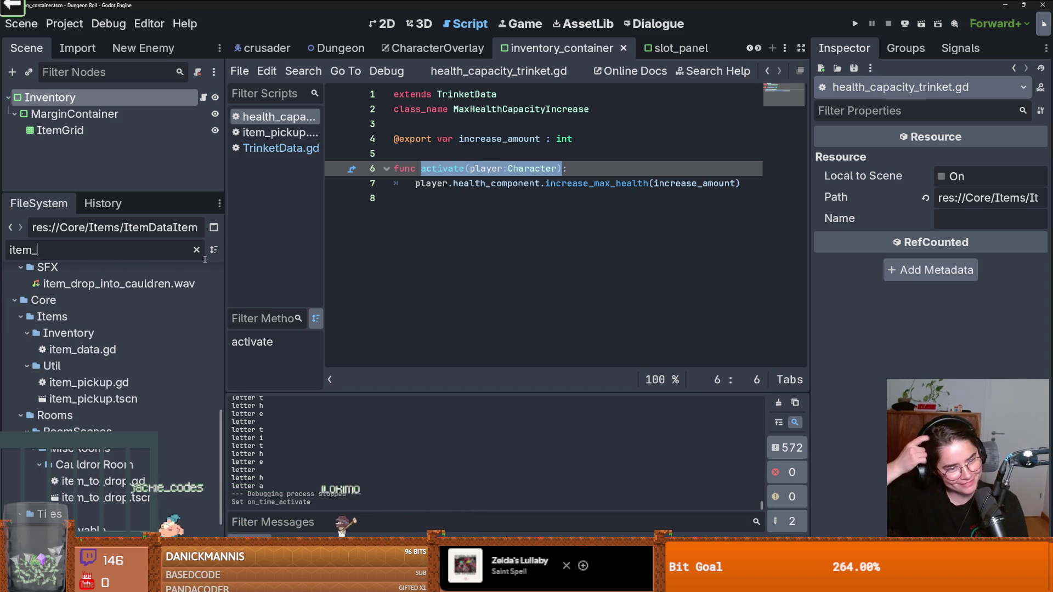
double_click(86, 387)
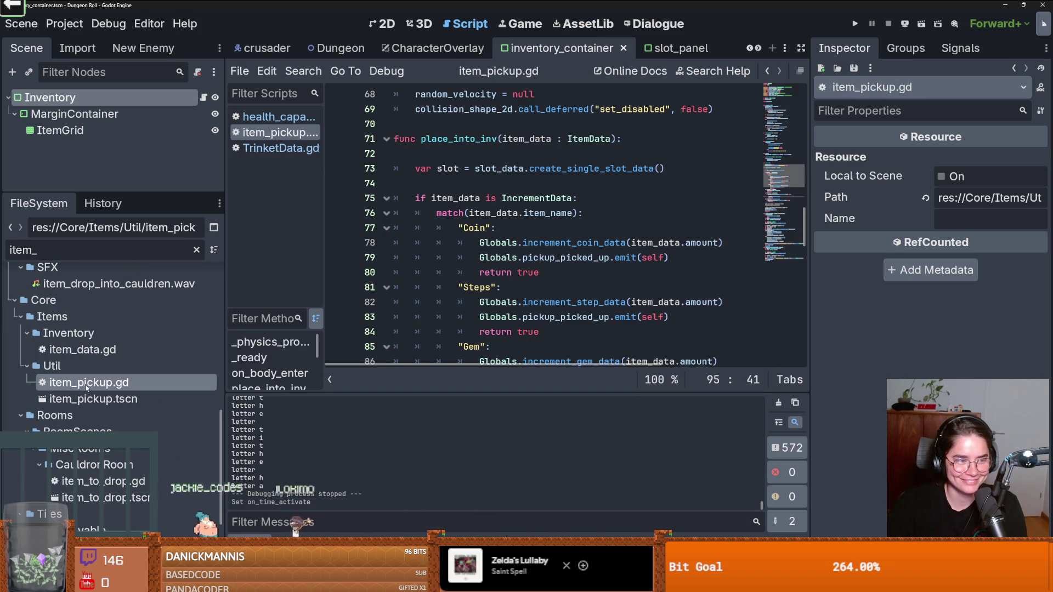
Step: Replace activate_trinket() with activate(player:Character) on line 95 and widen the script editor
scroll(502, 331, "down", 7)
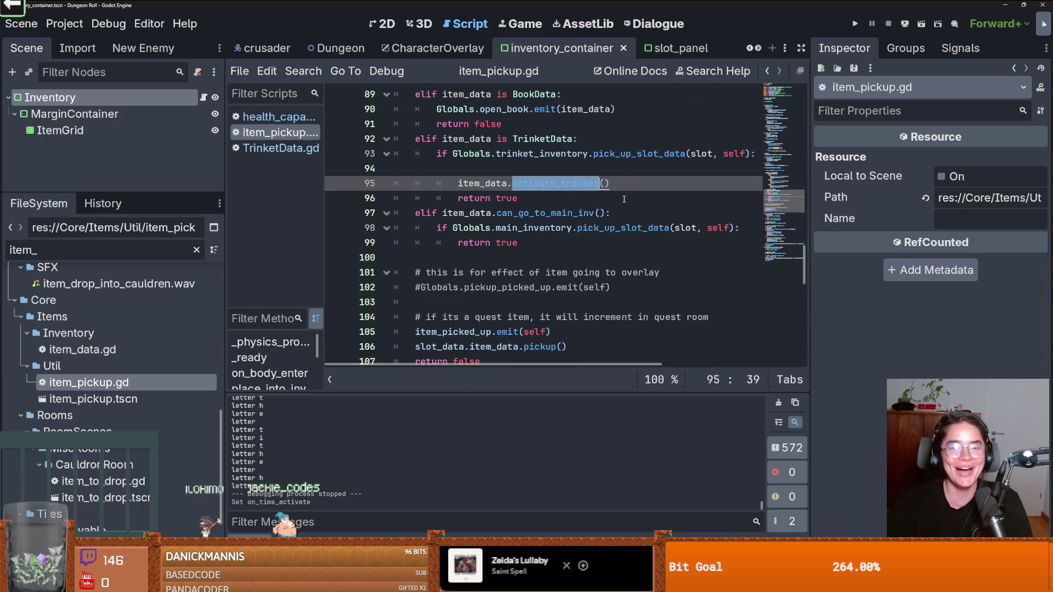
key("ctrl+v")
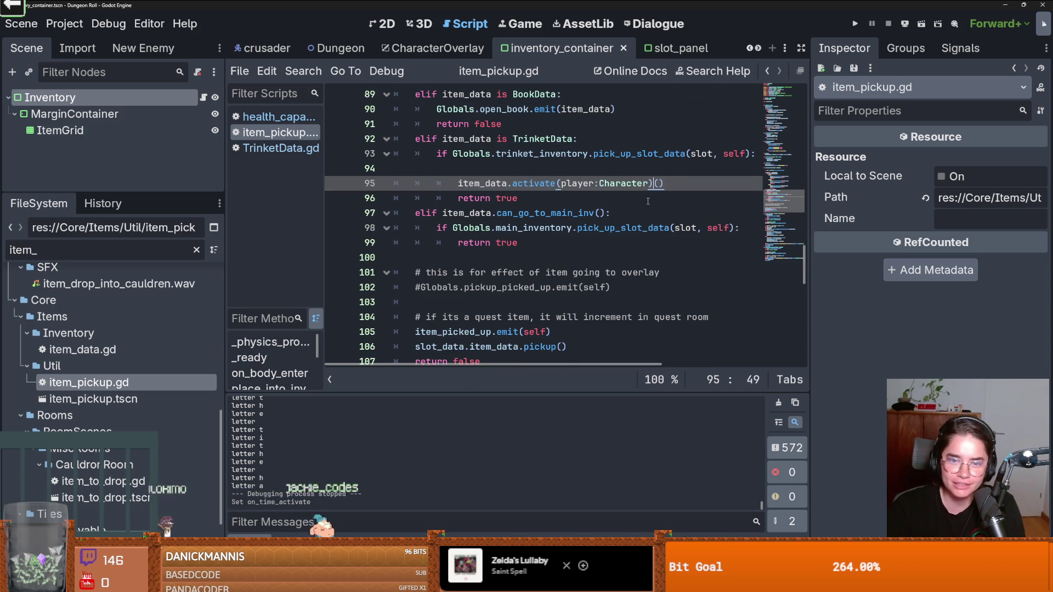
key("Delete")
key("Delete")
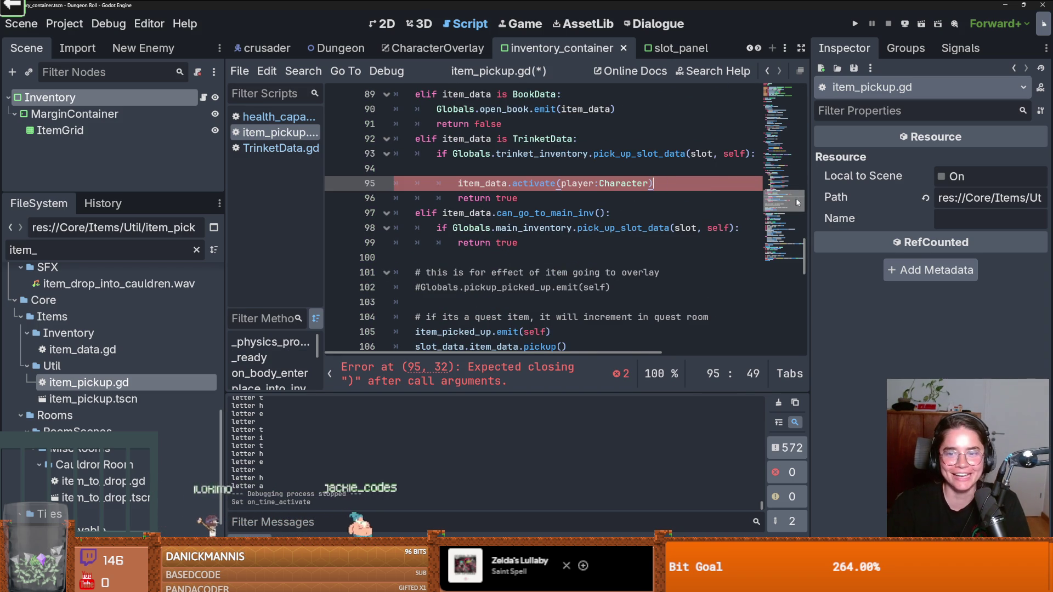
left_click_drag(810, 202, 926, 209)
Step: Scroll through item_pickup.gd to review the pickup code
scroll(499, 252, "up", 10)
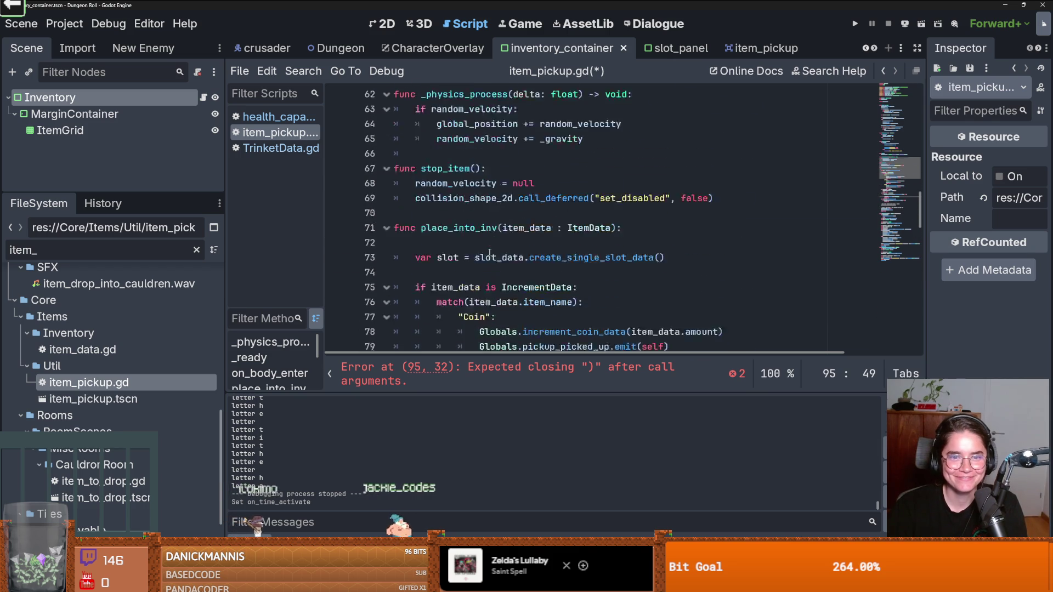
scroll(499, 252, "up", 6)
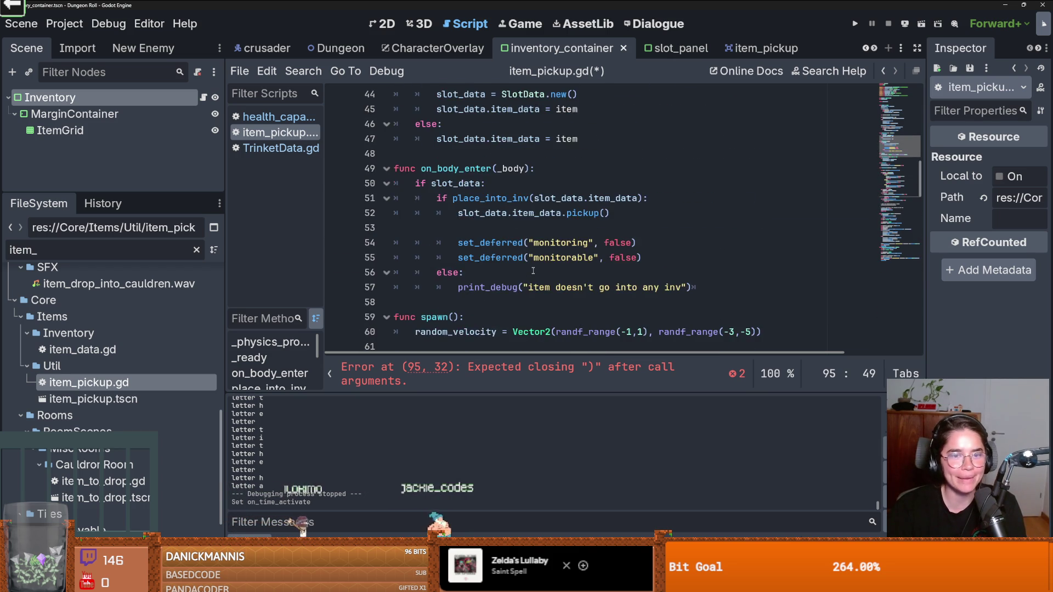
scroll(532, 268, "up", 1)
scroll(532, 261, "up", 1)
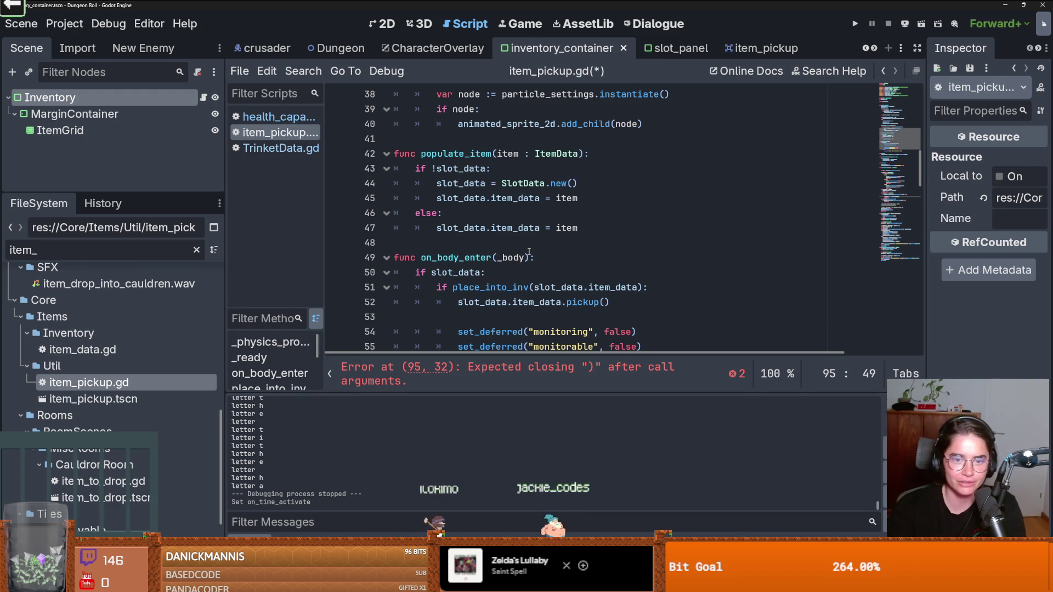
scroll(529, 252, "up", 11)
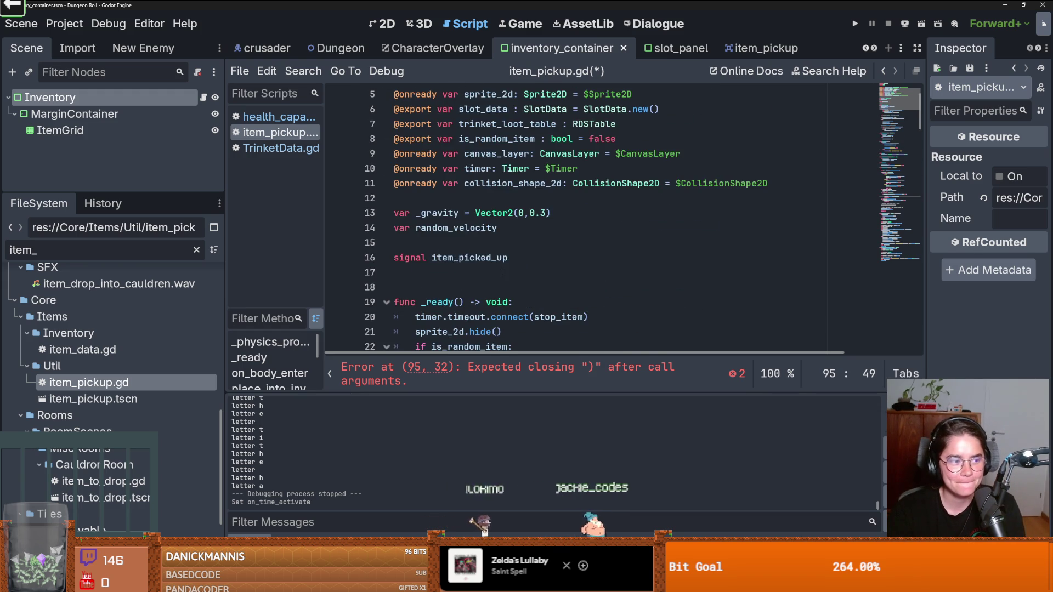
scroll(502, 272, "down", 4)
scroll(501, 272, "up", 5)
scroll(501, 272, "down", 4)
right_click(502, 273)
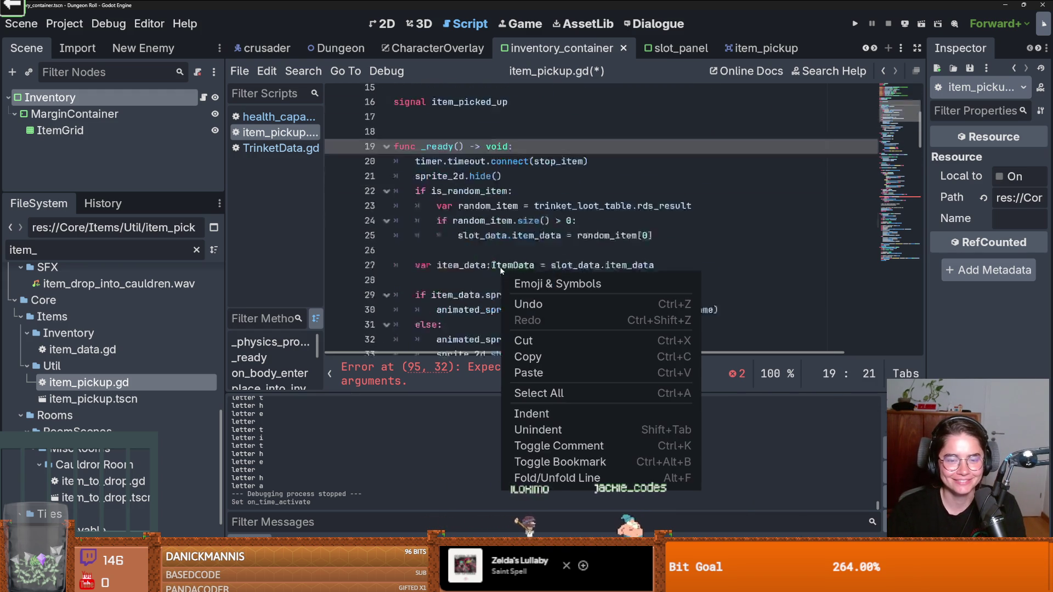
scroll(501, 273, "down", 8)
left_click(482, 195)
scroll(482, 261, "down", 4)
scroll(483, 262, "down", 3)
scroll(493, 220, "up", 6)
Step: Inspect on_body_enter and its _body parameter
double_click(460, 139)
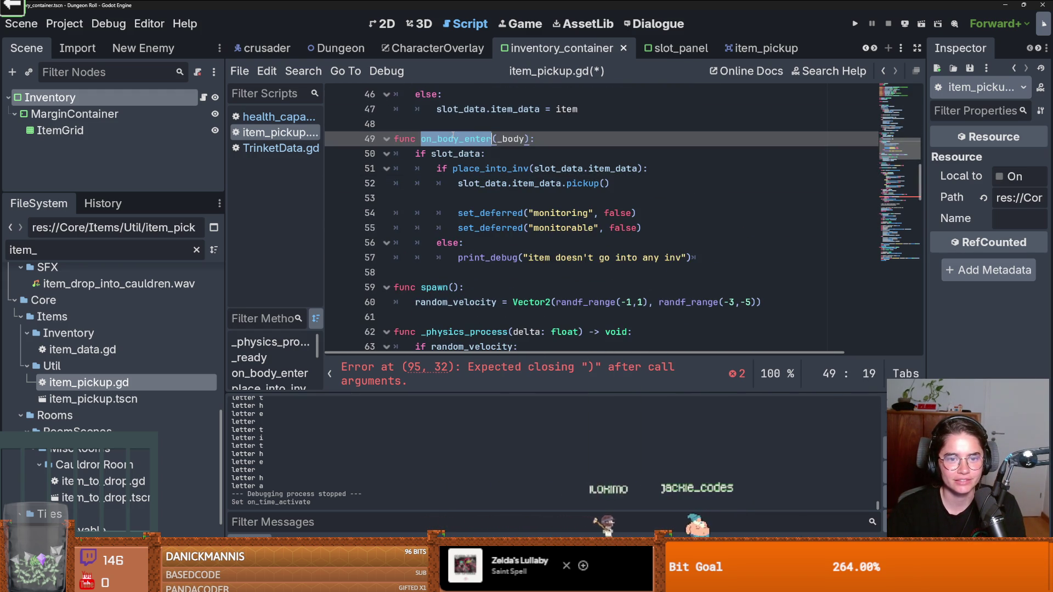
left_click(525, 139)
scroll(538, 198, "down", 6)
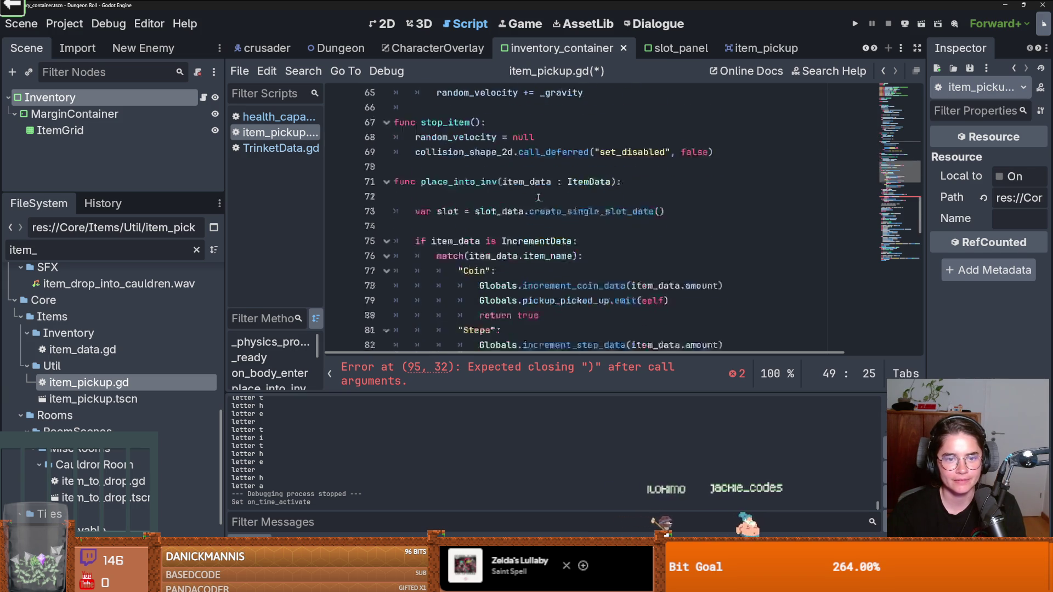
scroll(538, 198, "down", 7)
scroll(538, 198, "up", 4)
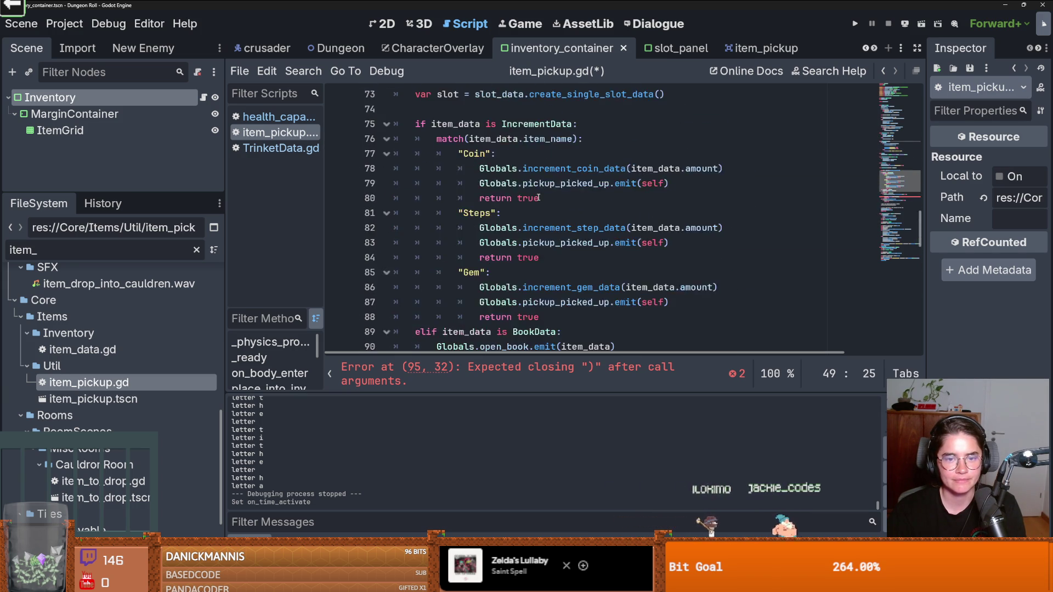
scroll(539, 198, "up", 5)
scroll(539, 198, "down", 8)
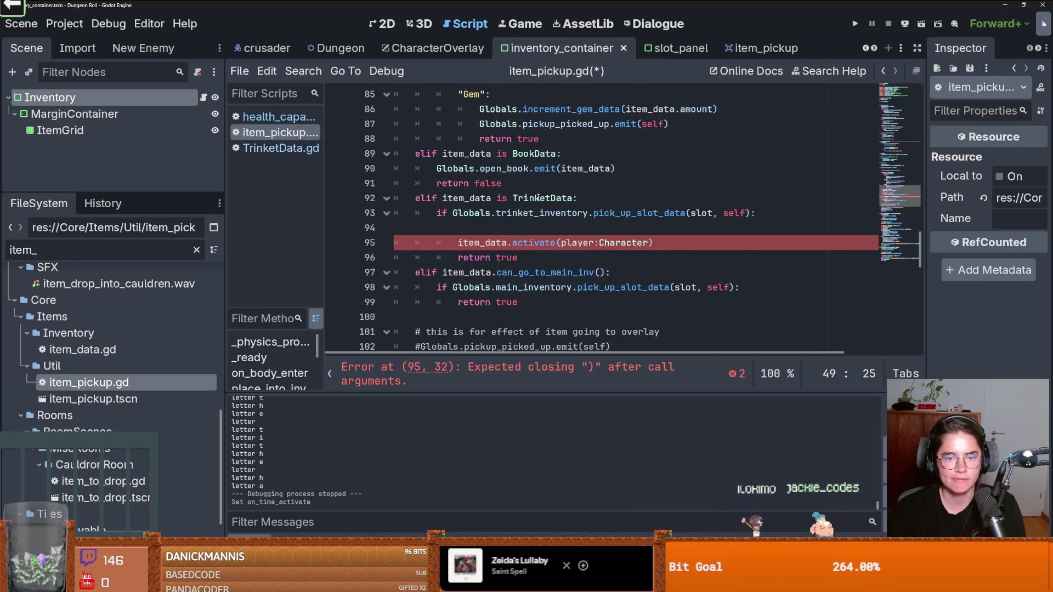
scroll(538, 198, "up", 8)
Step: Append body to the arguments of line 51's place_into_inv call
left_click(497, 240)
scroll(497, 248, "up", 5)
scroll(497, 248, "up", 1)
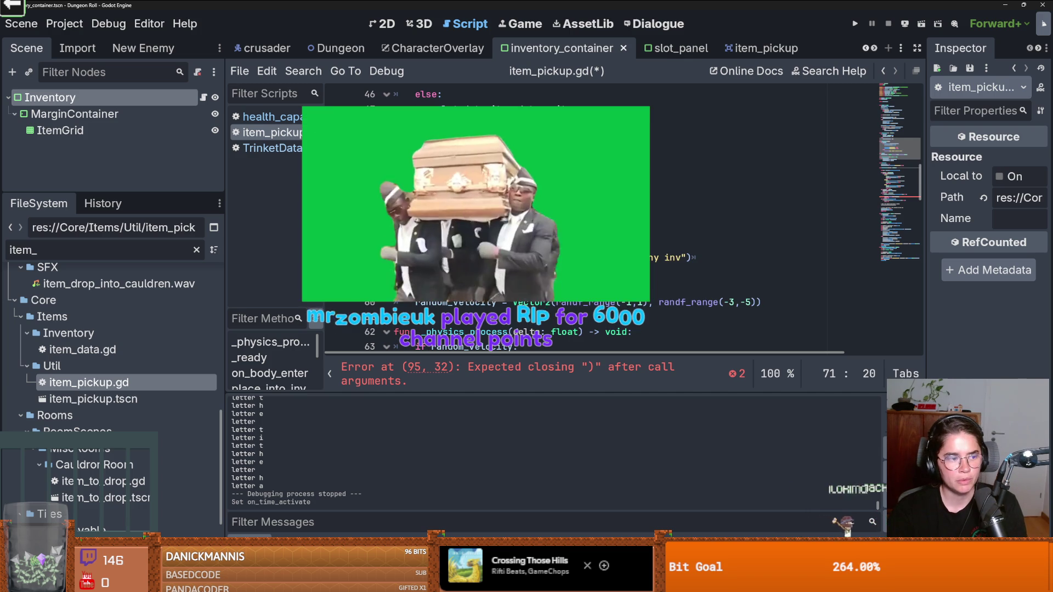
left_click(680, 170)
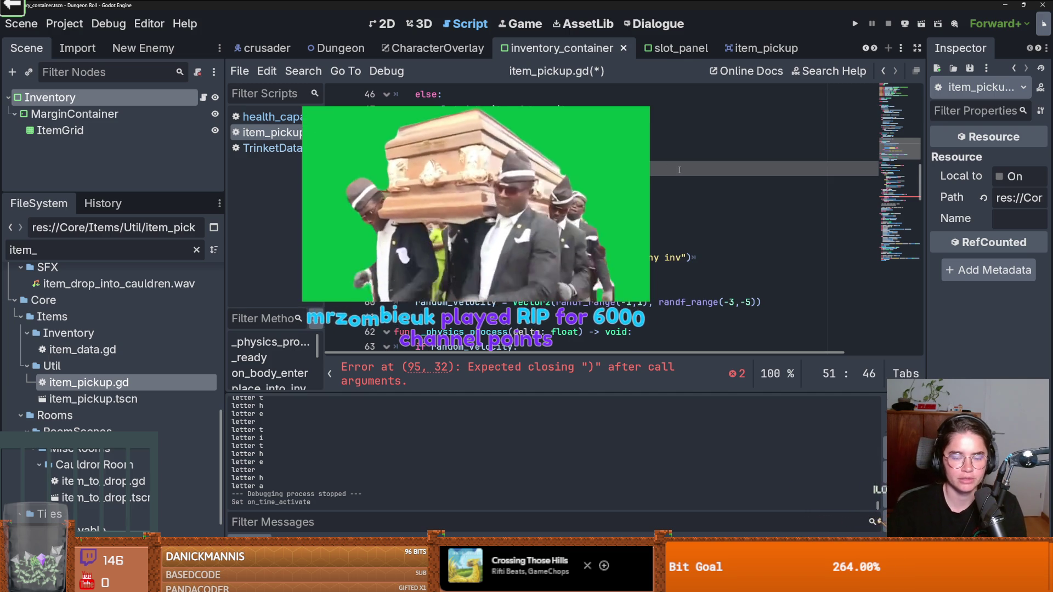
type("_body):")
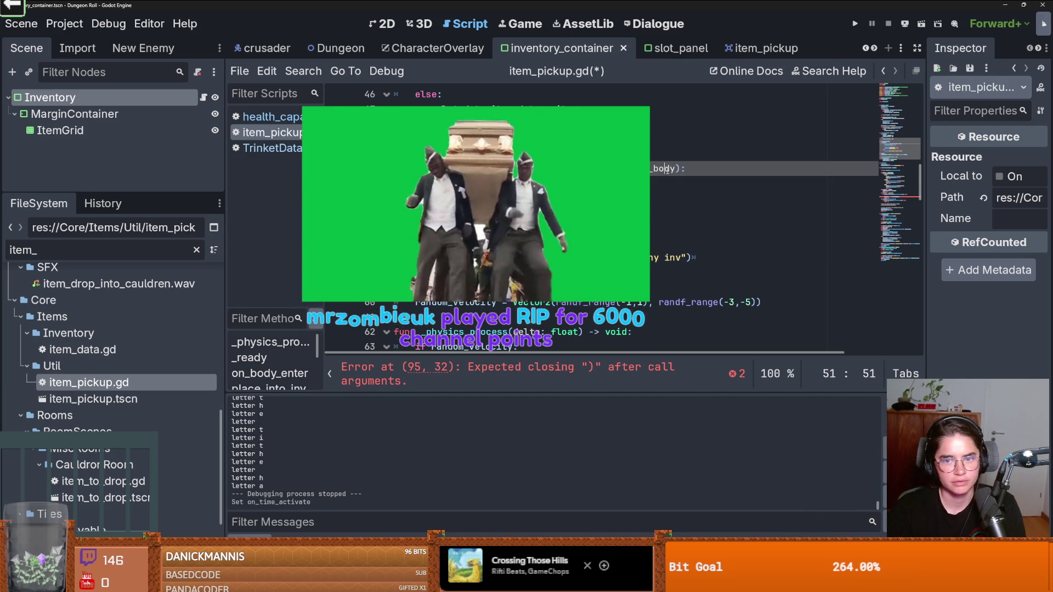
Step: Correct the _body argument in line 51's place_into_inv call and save
scroll(678, 183, "up", 2)
key("BackSpace")
key("BackSpace")
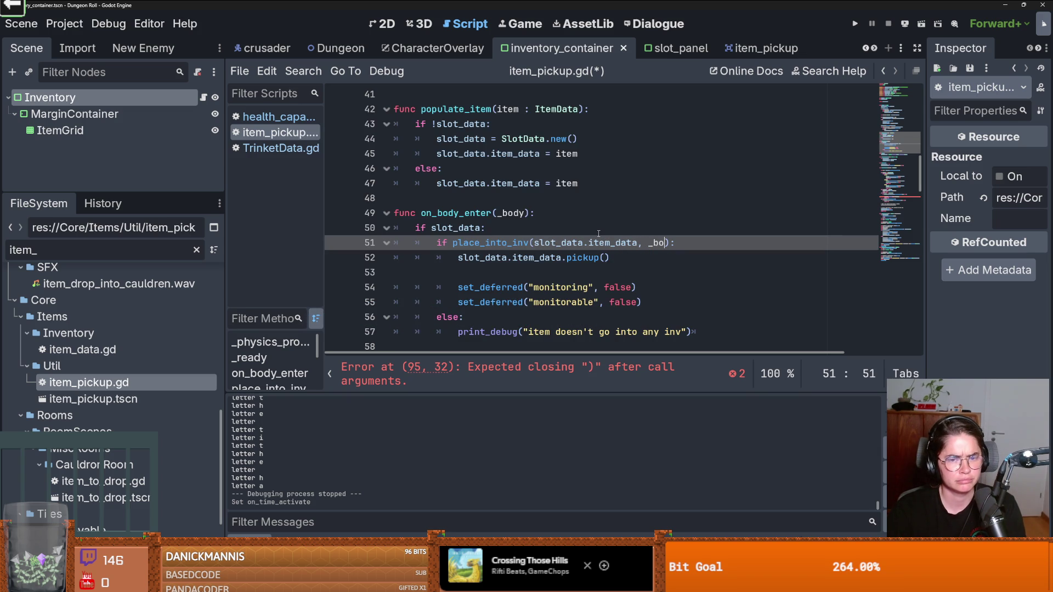
double_click(510, 213)
key("ctrl+c")
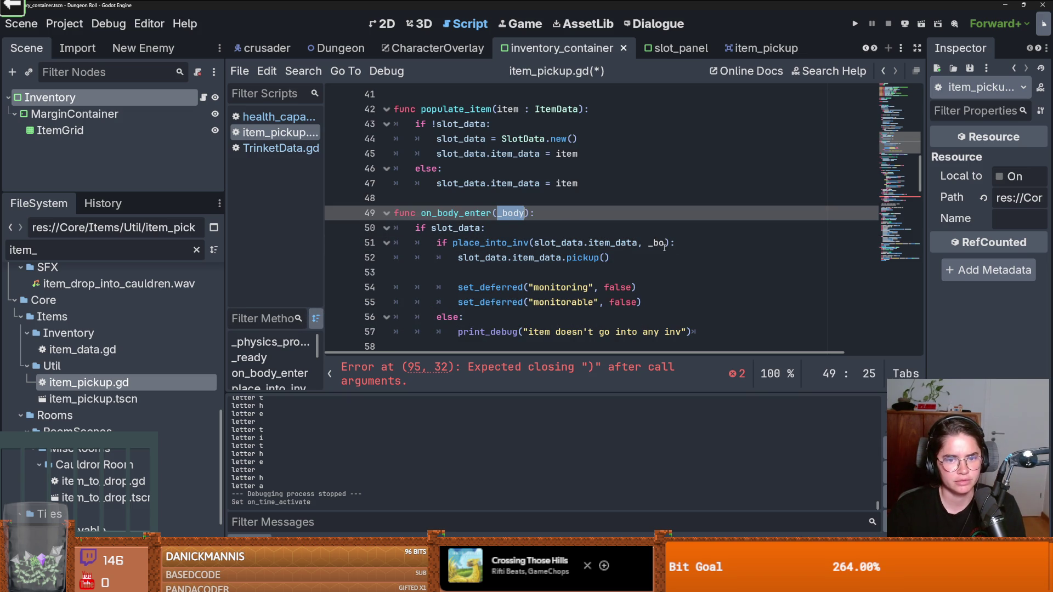
double_click(662, 244)
key("ctrl+s")
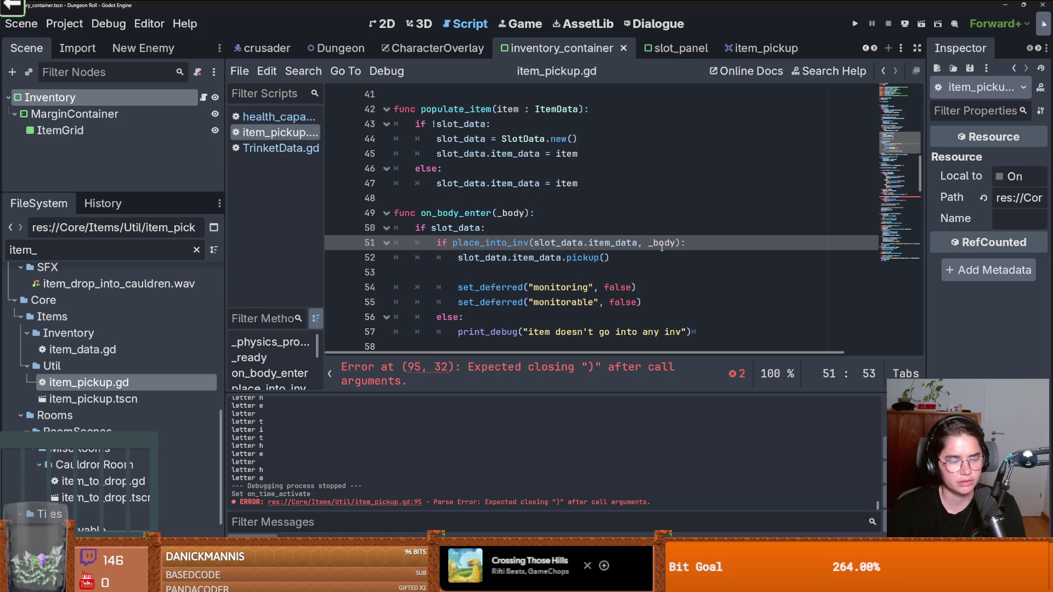
Step: Replace player:Character with _body on line 95 and add a body parameter to place_into_inv
scroll(630, 258, "down", 12)
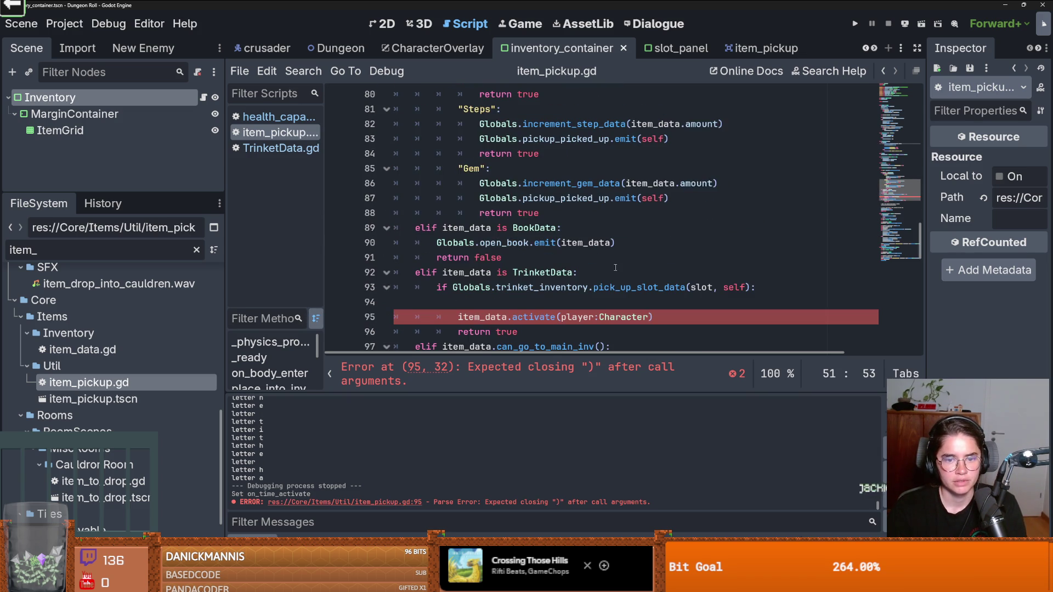
left_click_drag(649, 316, 561, 317)
key("ctrl+v")
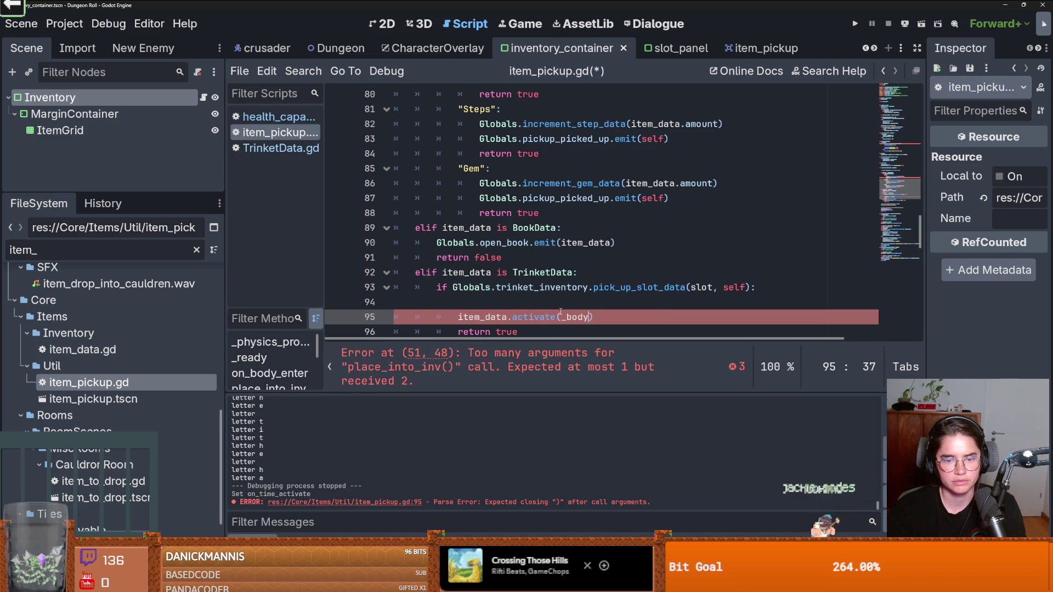
scroll(561, 311, "up", 3)
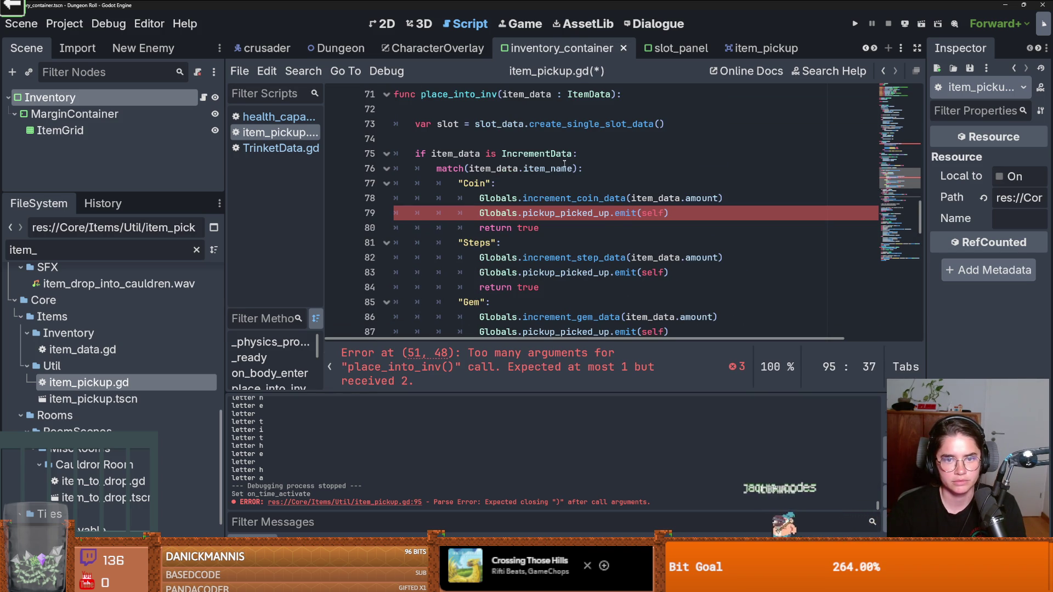
scroll(567, 177, "up", 2)
left_click(615, 183)
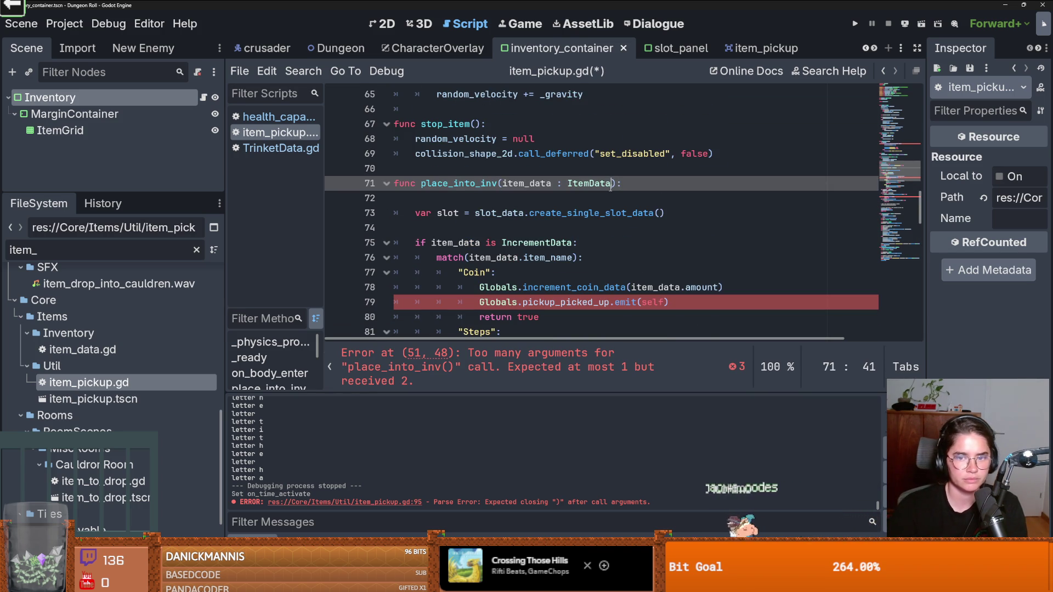
type(", _body")
key("ctrl+s")
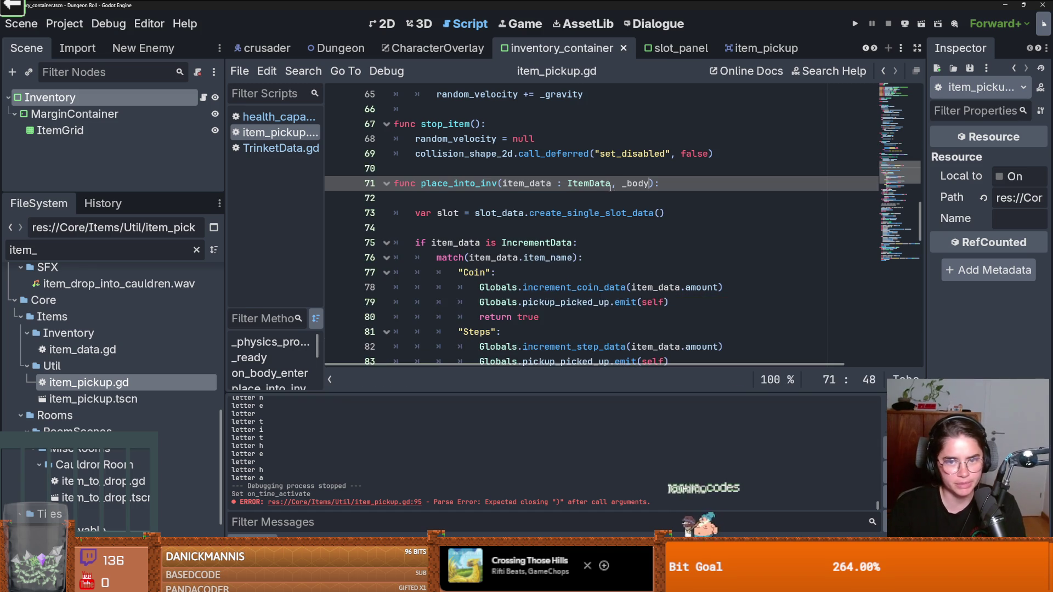
Step: Change line 95's activate argument to body, save, and launch the project
scroll(609, 208, "up", 1)
double_click(628, 229)
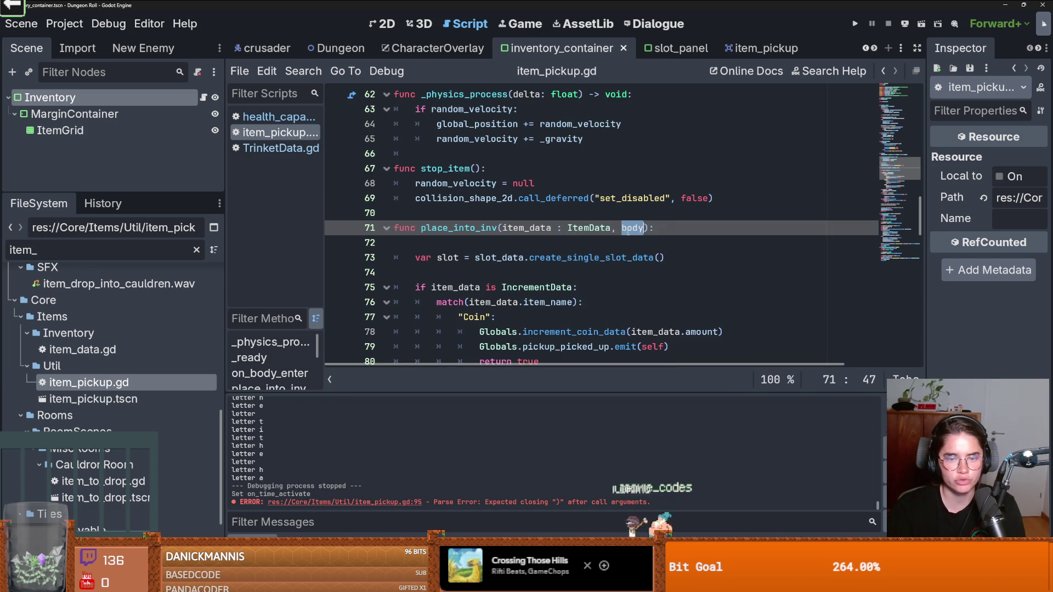
left_click(504, 225)
scroll(543, 256, "up", 5)
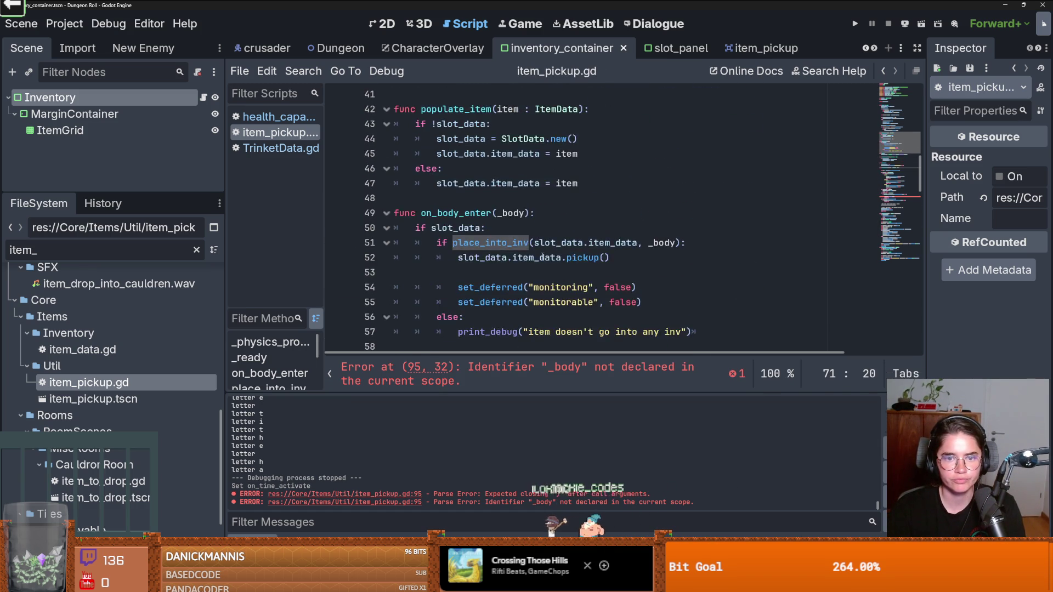
scroll(546, 252, "down", 15)
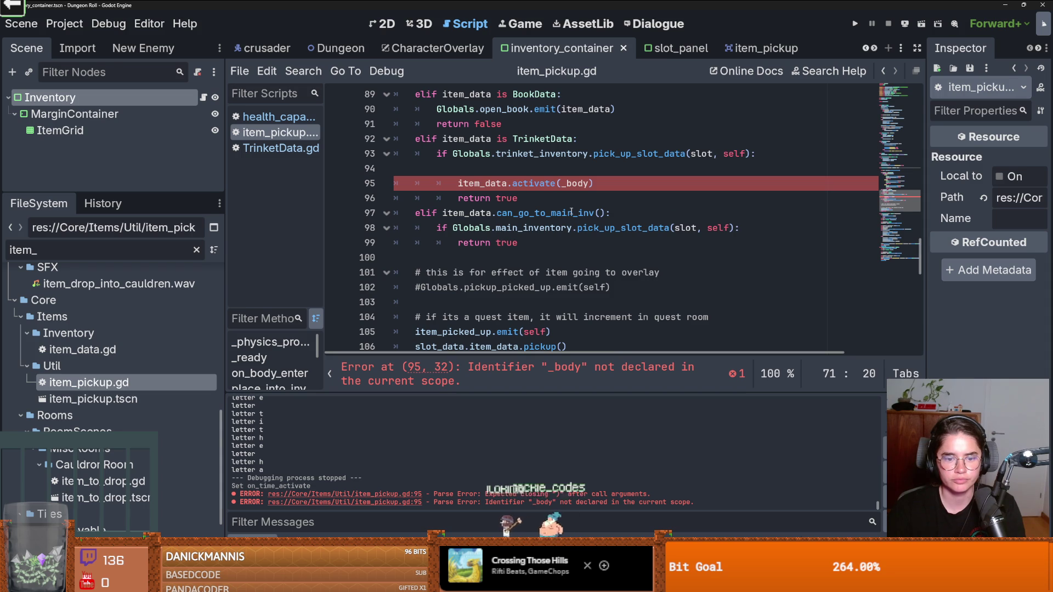
left_click(562, 184)
key("Delete")
key("ctrl+s")
double_click(532, 184)
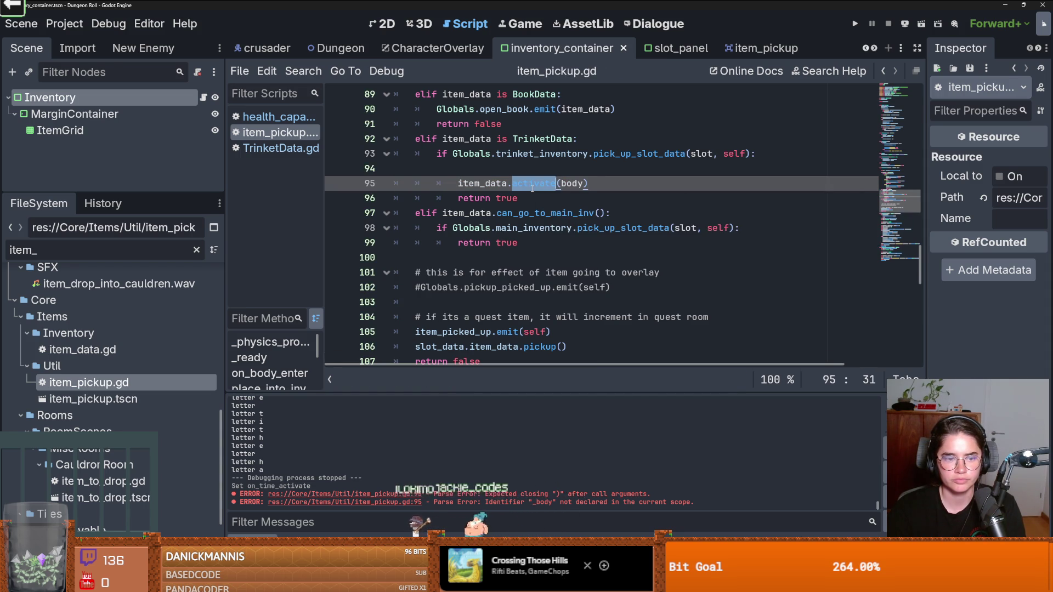
left_click(532, 186)
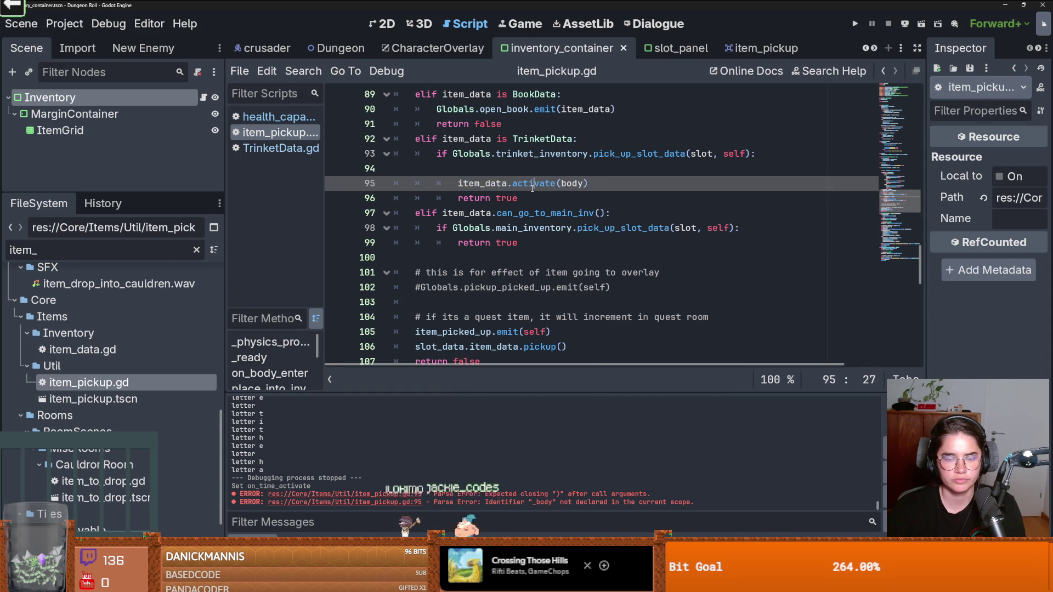
left_click(854, 24)
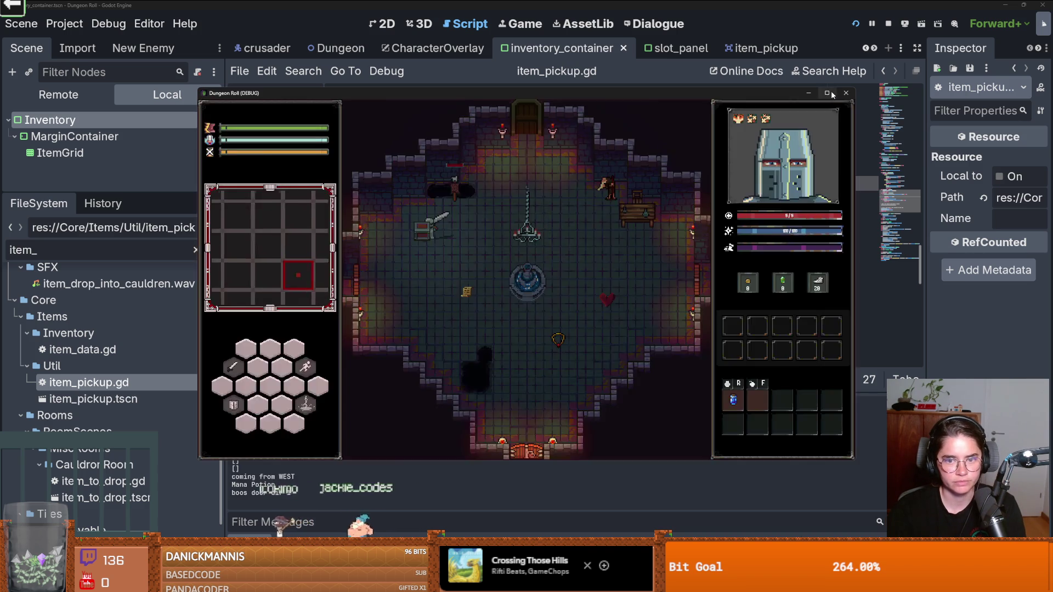
Step: Maximize the game, walk the knight onto the heart and the amulet, then stop with F8
left_click(827, 92)
key("d")
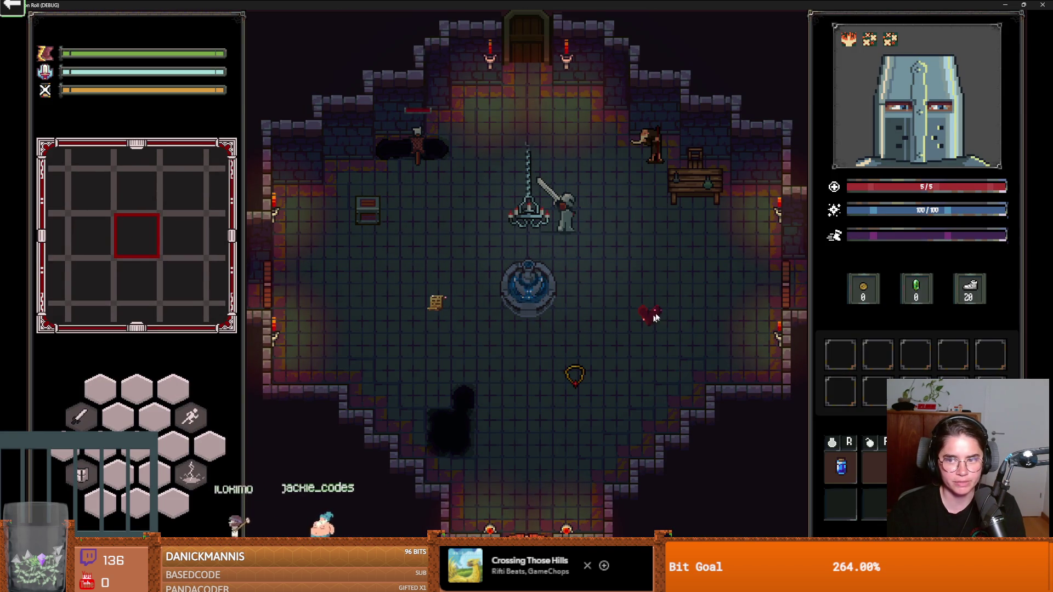
key("s+d")
key("s")
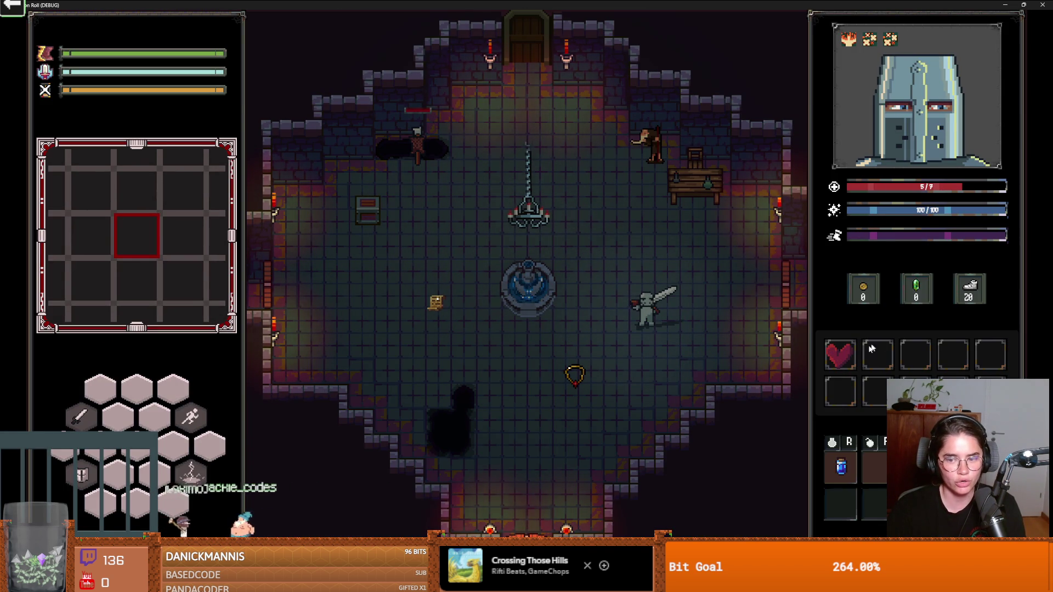
key("w+a")
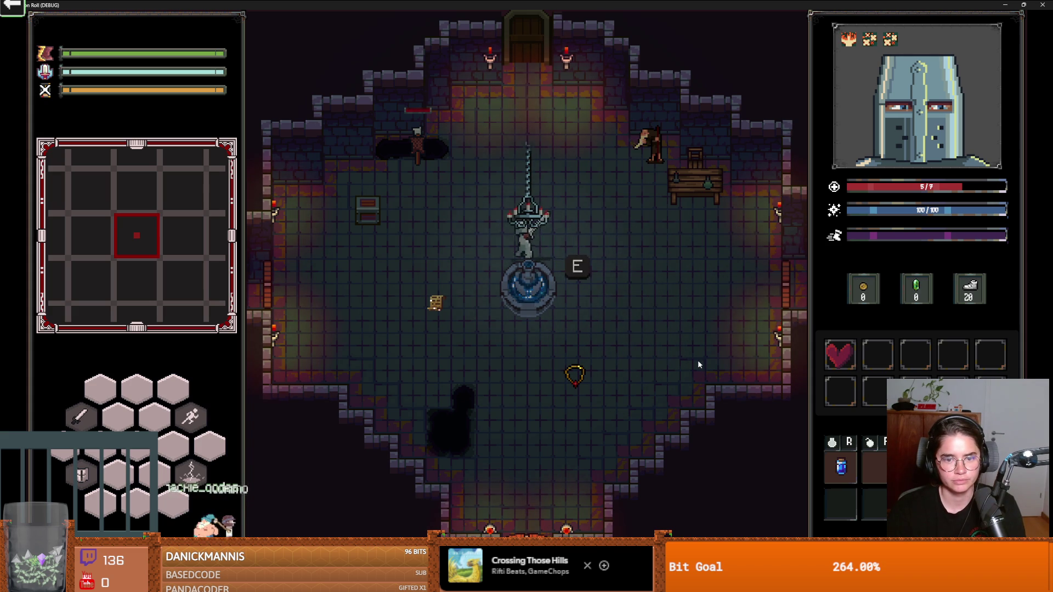
key("s")
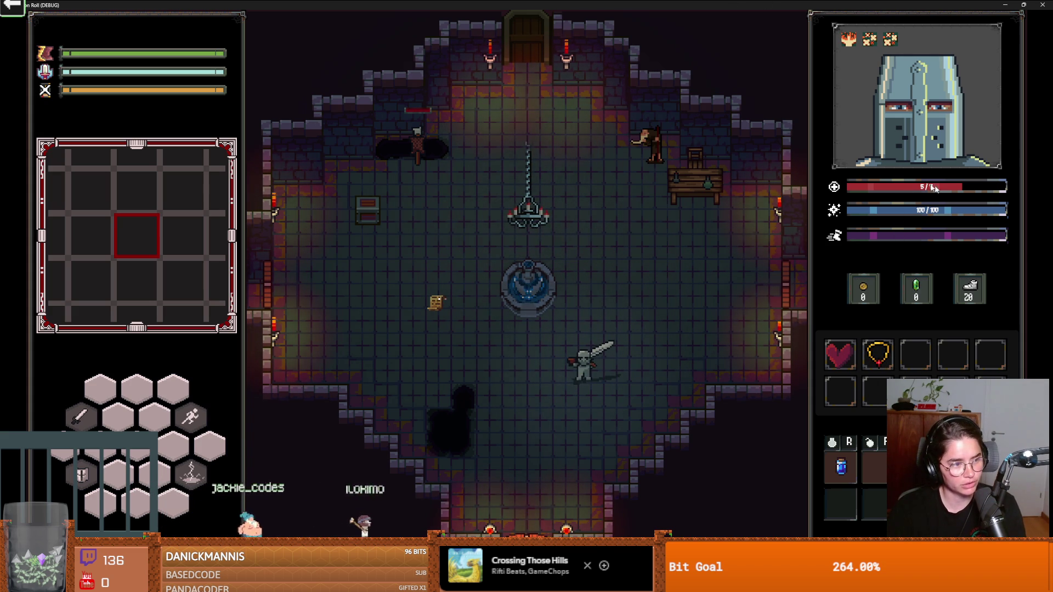
key("F8")
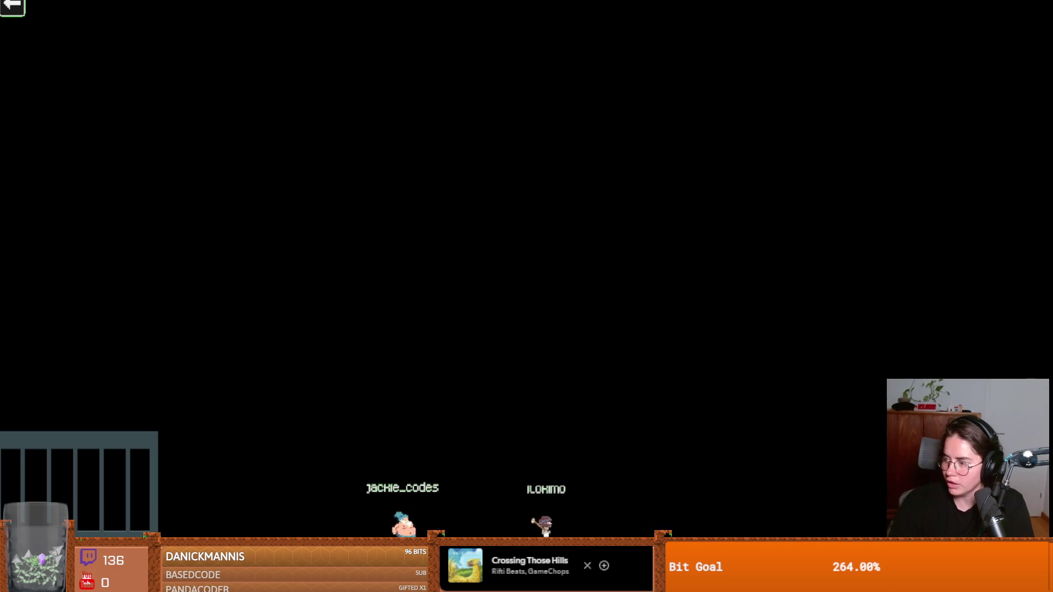
Step: Start the Cannon mini-game from the stream game launcher
left_click(10, 8)
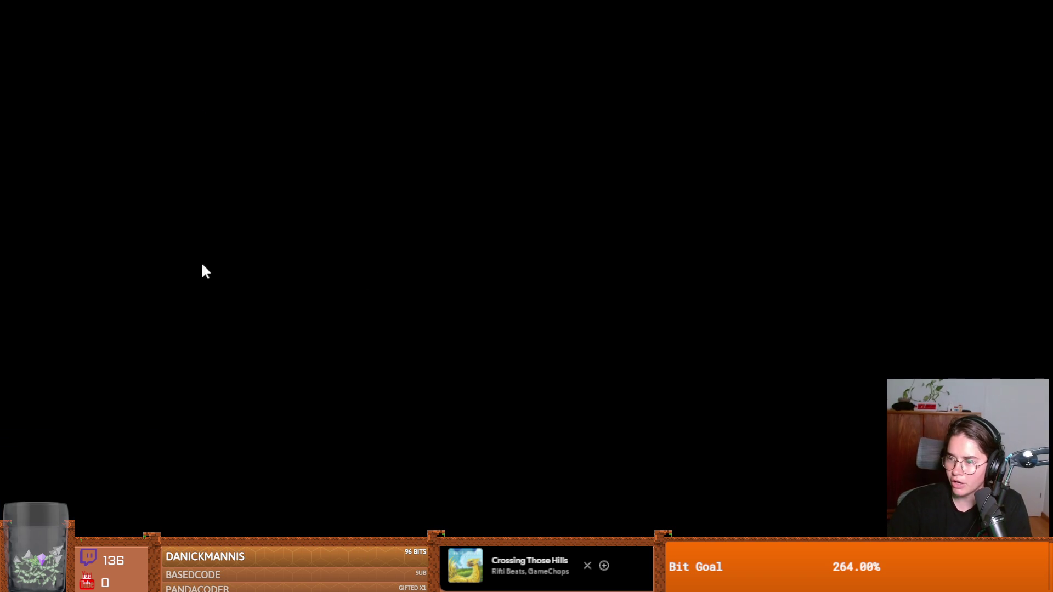
left_click(384, 275)
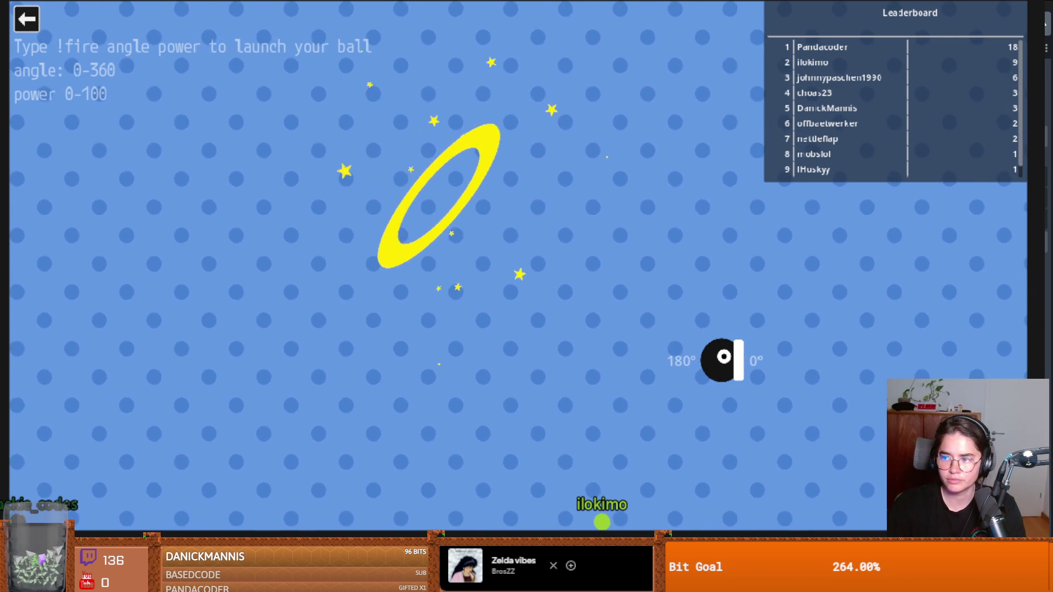
Step: Exit the Cannon game to the game menu
left_click(26, 19)
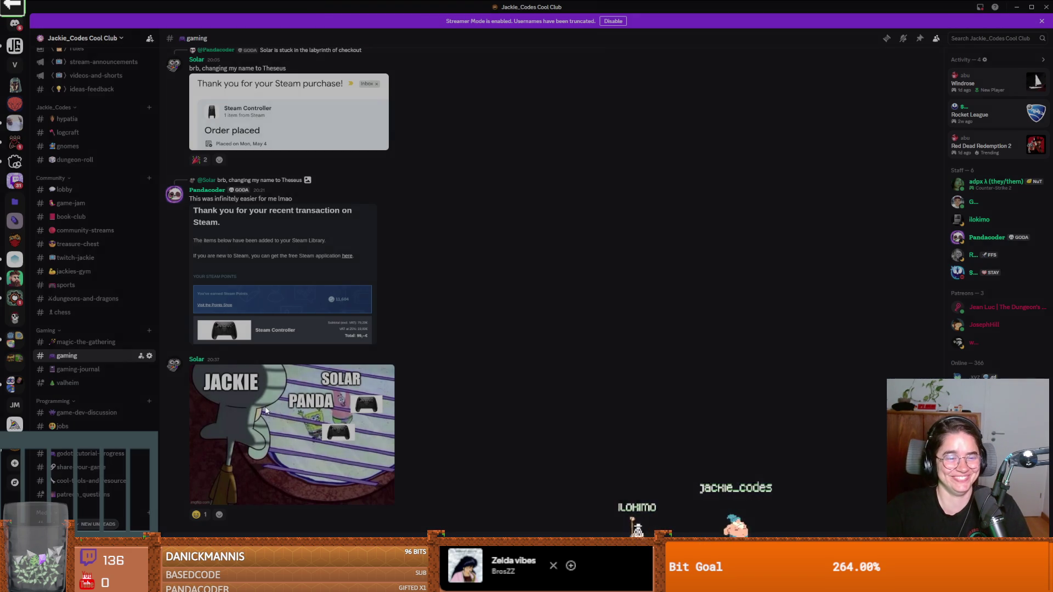
Step: Enlarge the controller meme posted in #gaming
left_click(378, 417)
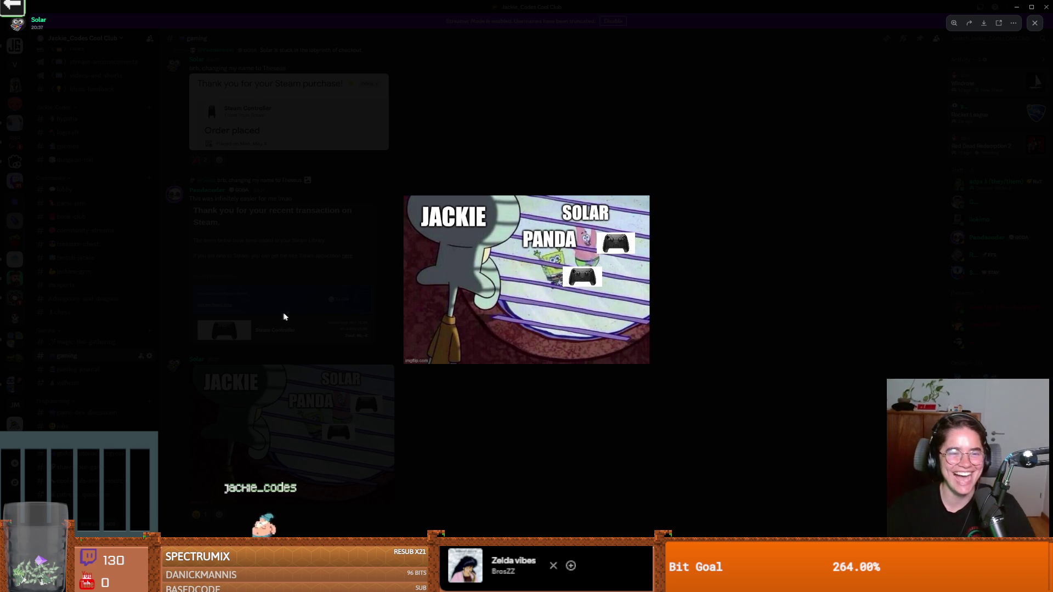
Step: Close the meme, scroll the gaming chat, then return to Cannon and exit to its menu
left_click(279, 317)
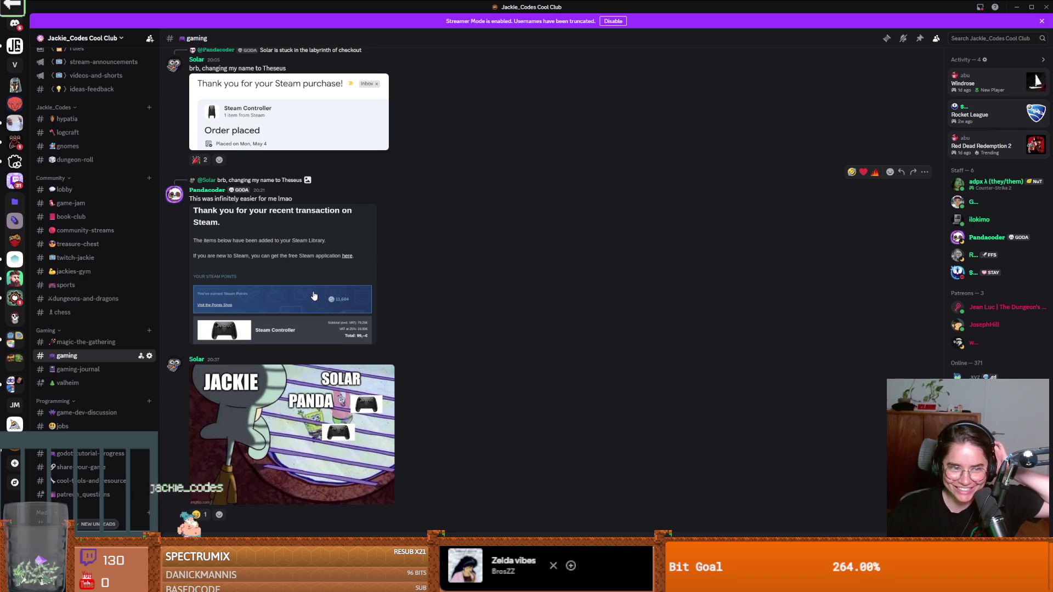
scroll(340, 289, "up", 3)
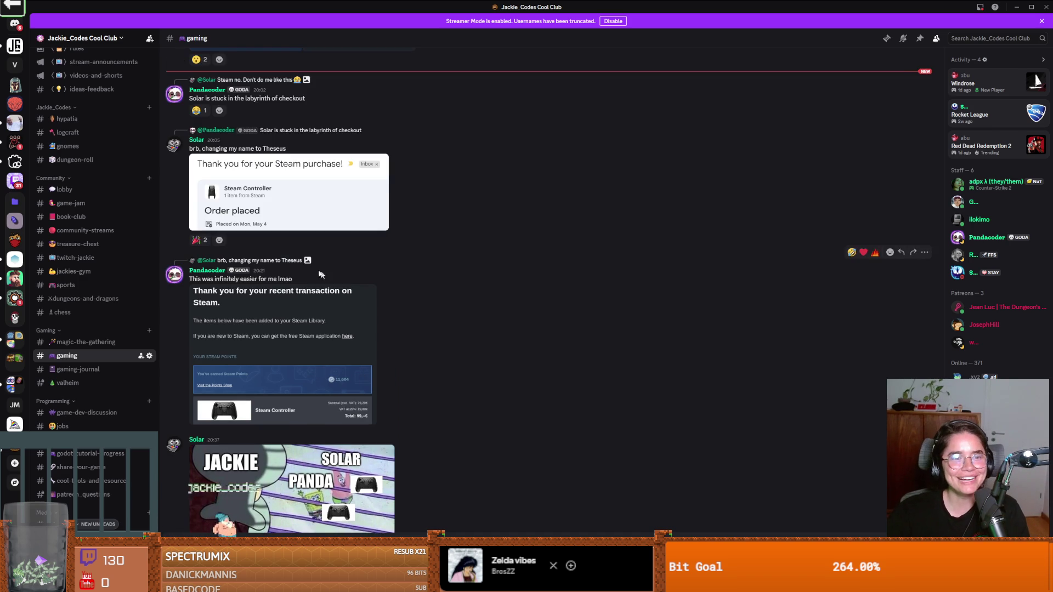
scroll(325, 236, "down", 2)
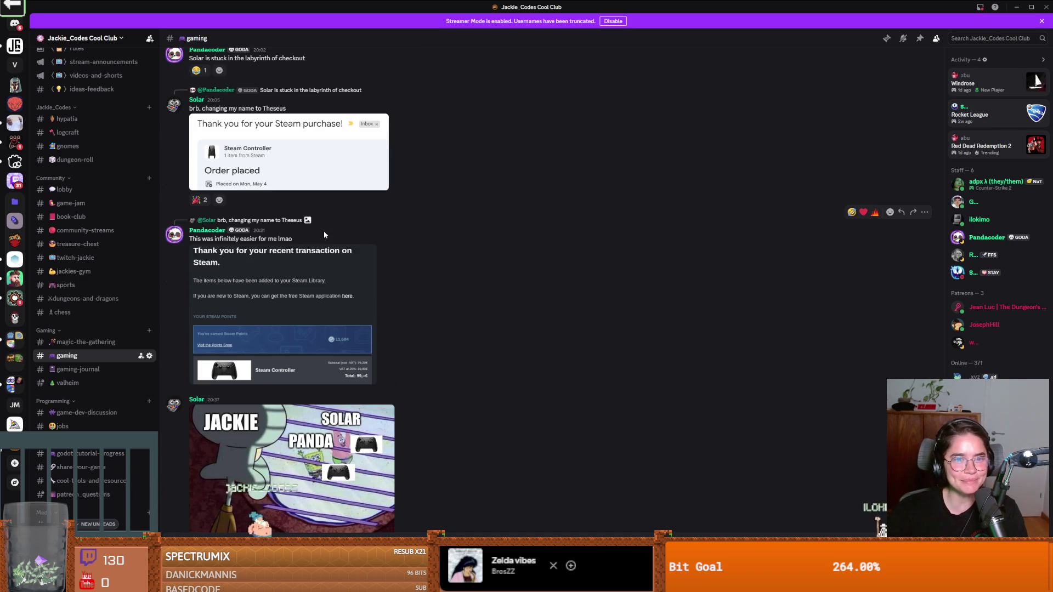
scroll(131, 275, "down", 9)
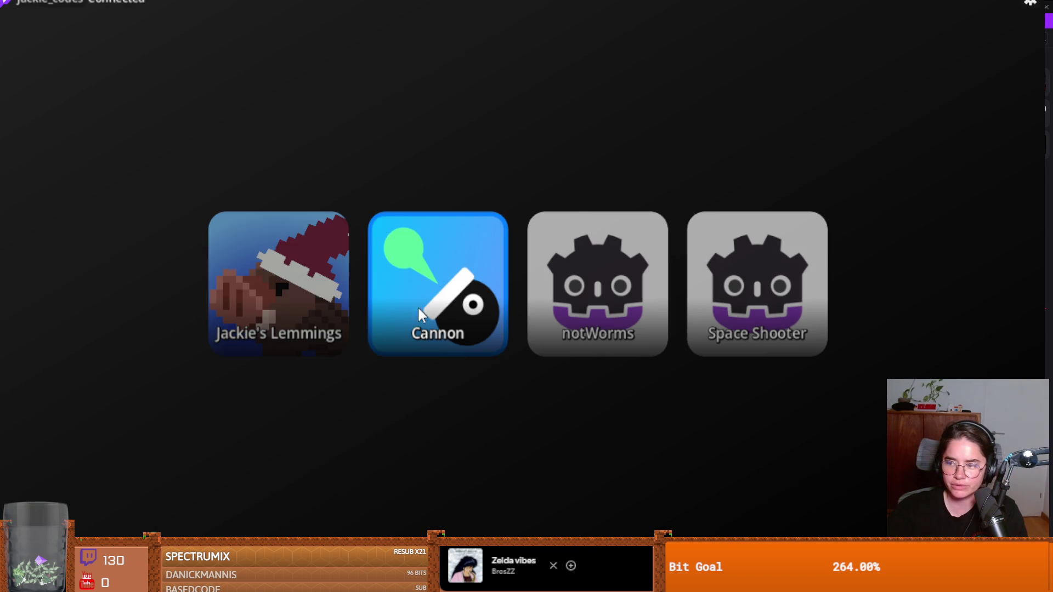
left_click(418, 307)
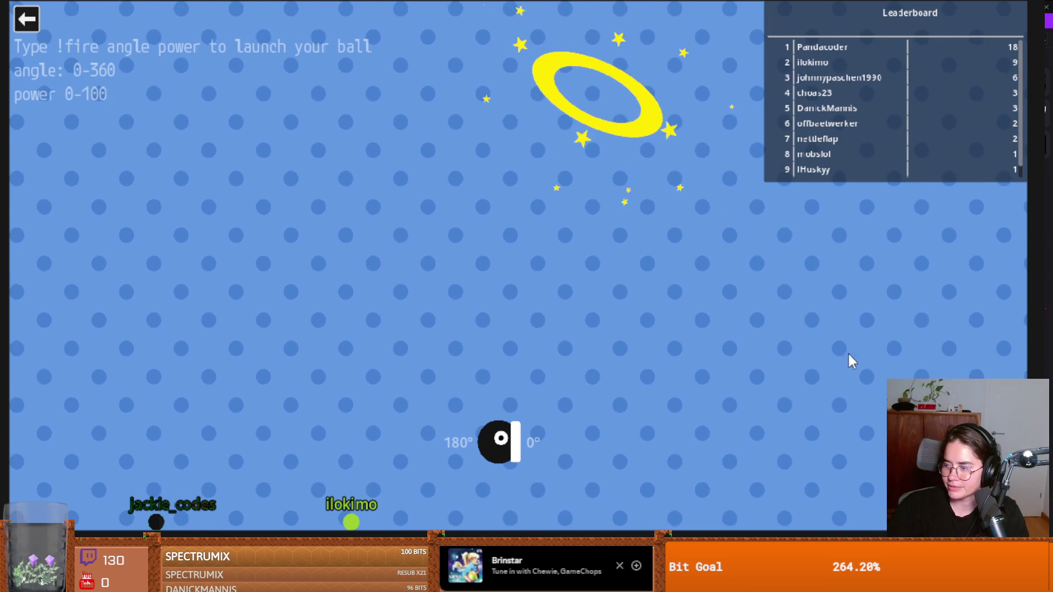
left_click(23, 28)
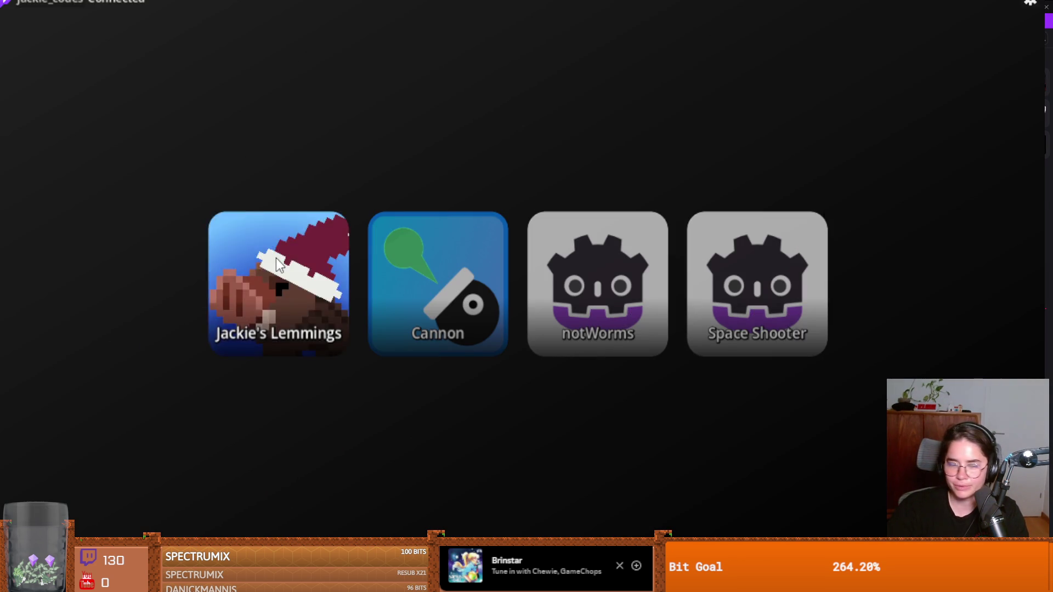
Step: Leave Cannon for the game-selection menu, switch to Godot, and save item_pickup.gd
left_click(497, 257)
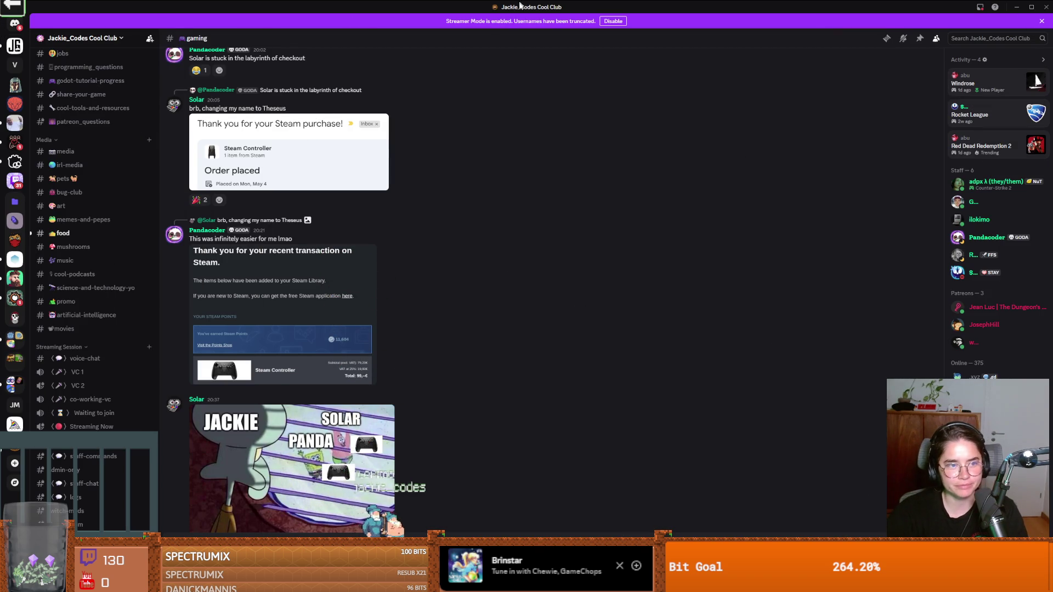
key("alt+Tab")
left_click(579, 261)
key("ctrl+s")
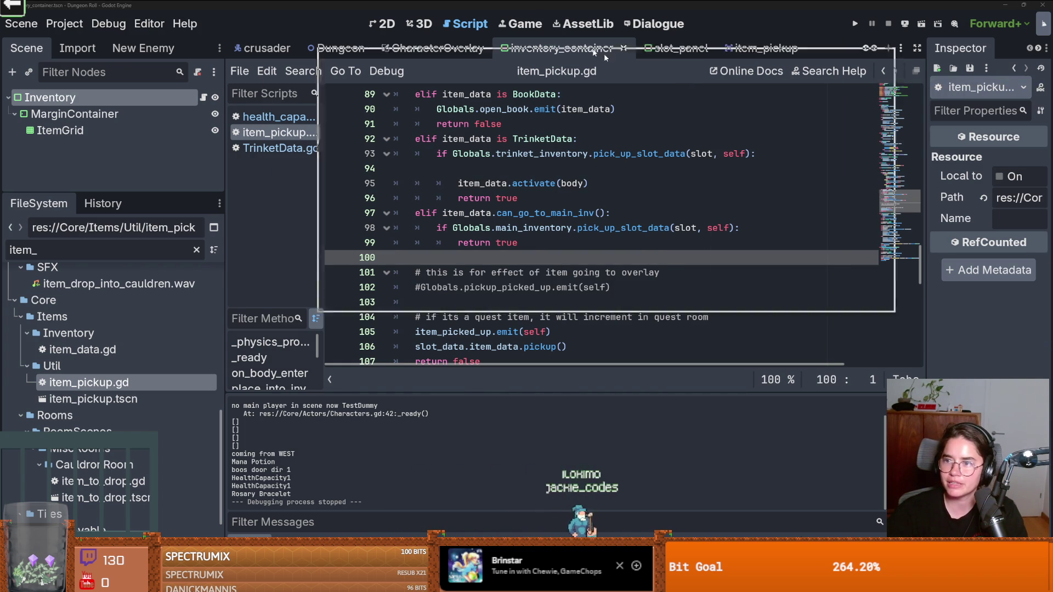
Step: Commit the changes as 'heart trinket' in GitHub Desktop and push to origin
key("alt+Tab")
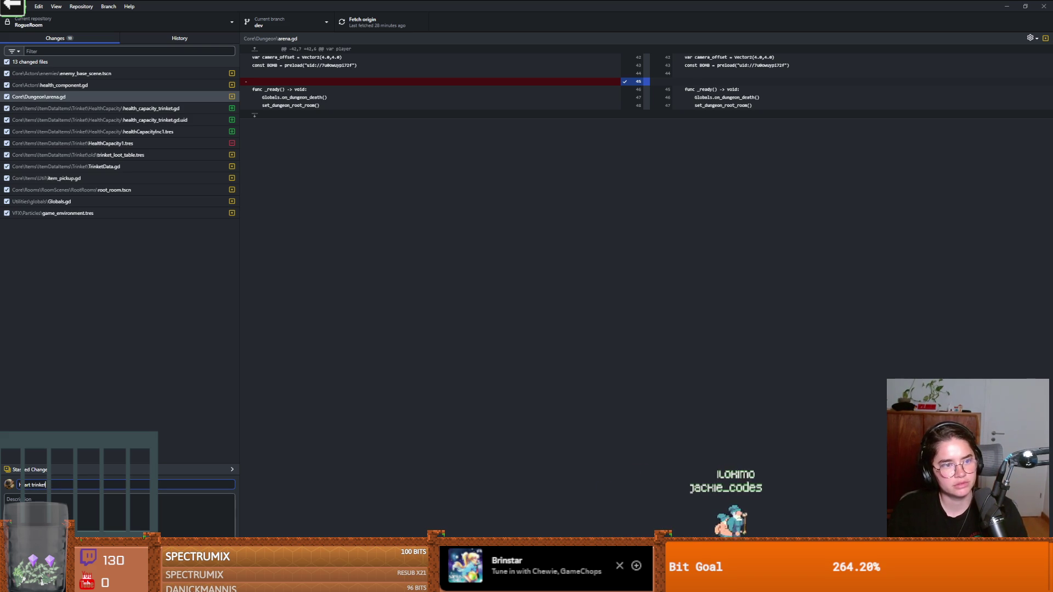
key("ctrl+Return")
left_click(360, 22)
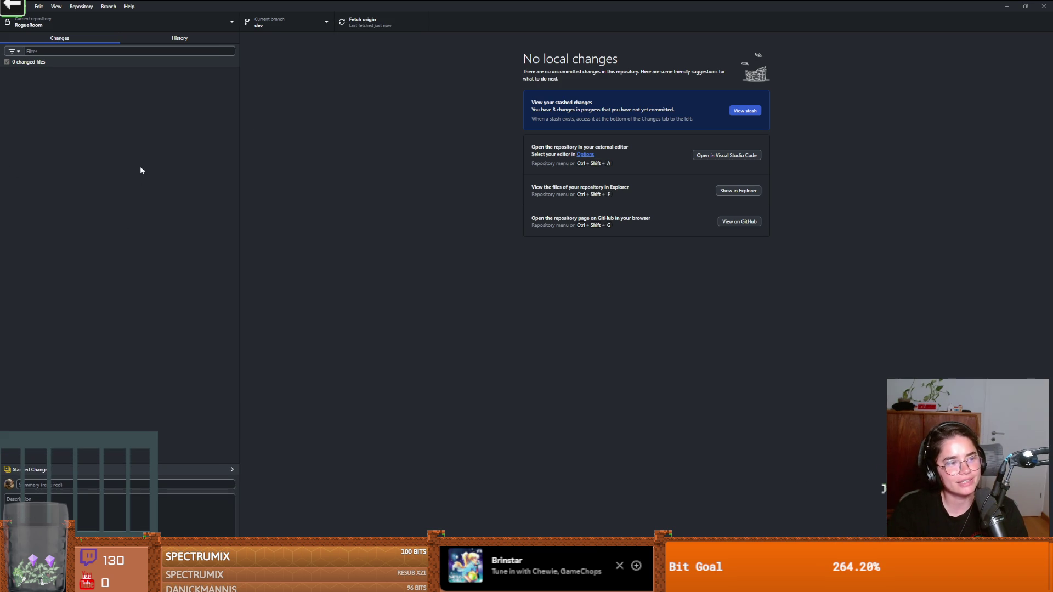
Step: Show the 'cauldron all don' commit's cauldron2.aseprite file in File Explorer
left_click(179, 38)
scroll(96, 291, "down", 10)
scroll(97, 291, "down", 3)
left_click(77, 209)
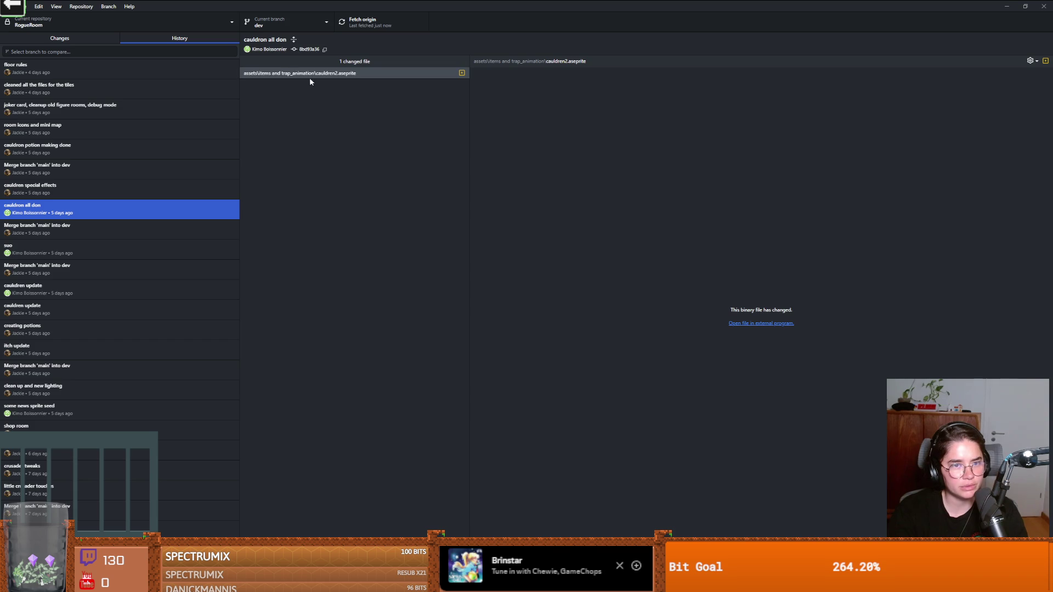
right_click(312, 74)
left_click(327, 88)
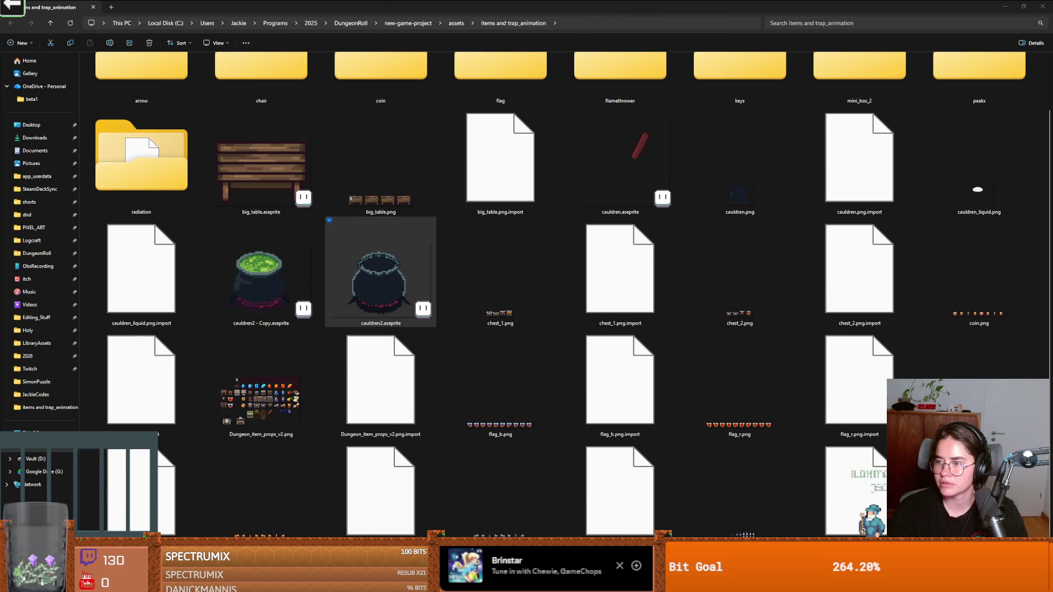
Step: Open cauldren2.aseprite in Aseprite, inspect its layers in an enlarged timeline, then minimize it
key("Return")
scroll(331, 439, "down", 3)
left_click_drag(246, 534, 252, 432)
scroll(536, 309, "up", 5)
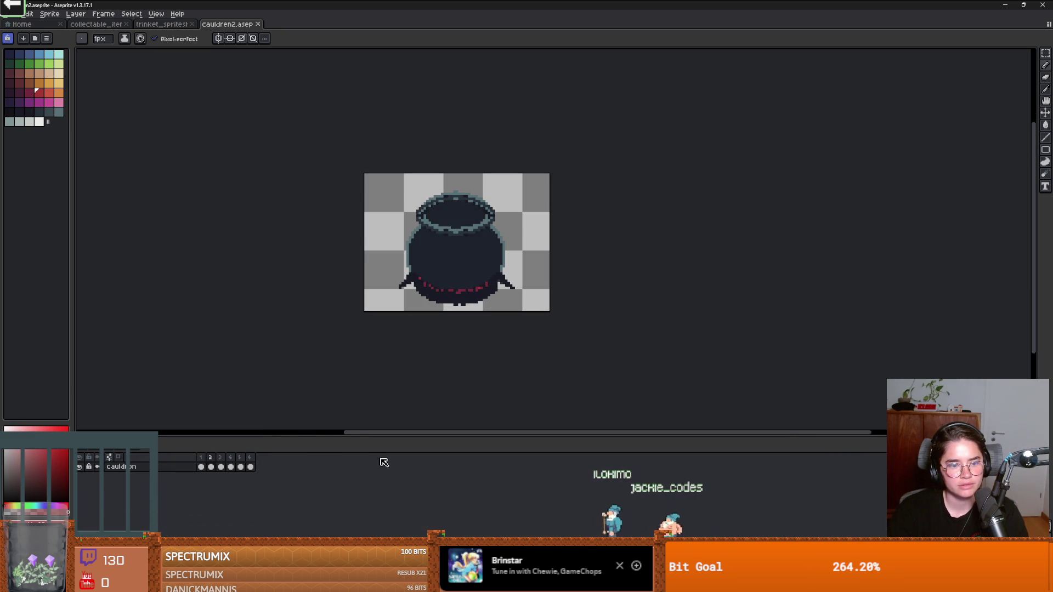
key("super+Down")
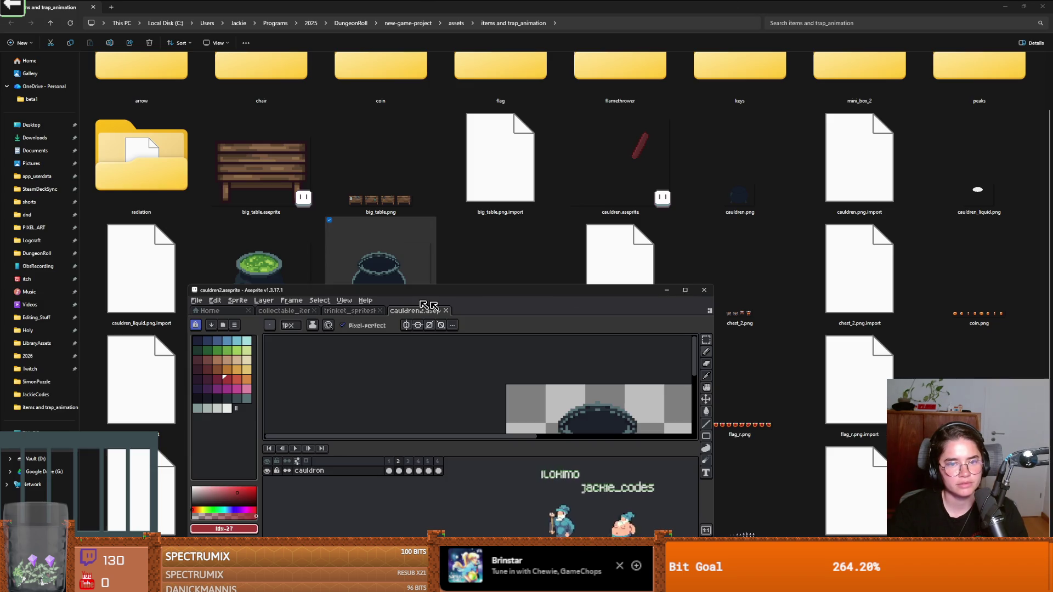
key("super+Down")
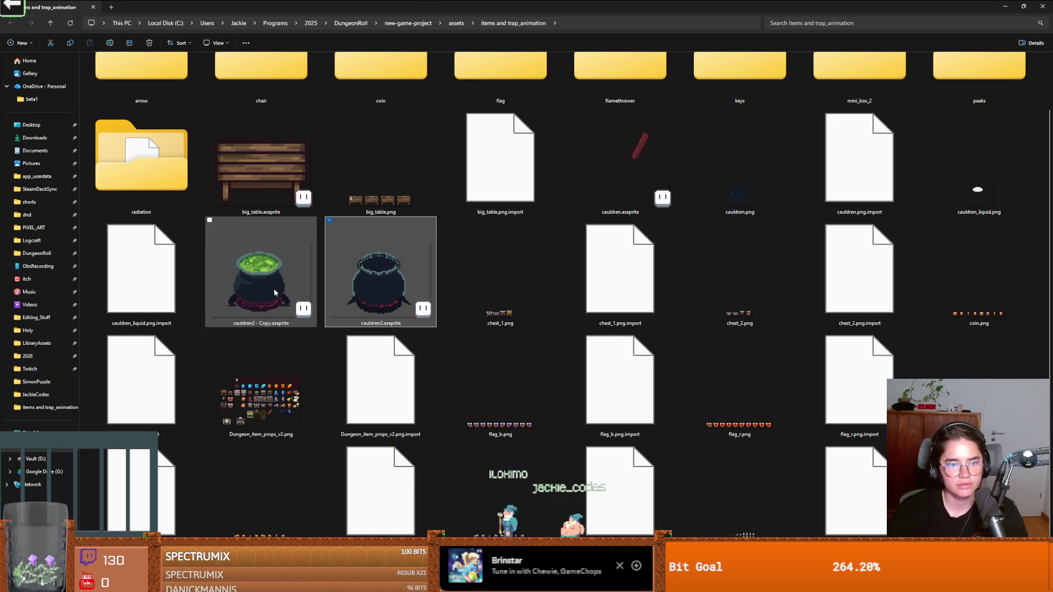
Step: Open cauldren2 - Copy.aseprite in Aseprite to inspect the green brew, then dismiss it
left_click(275, 293)
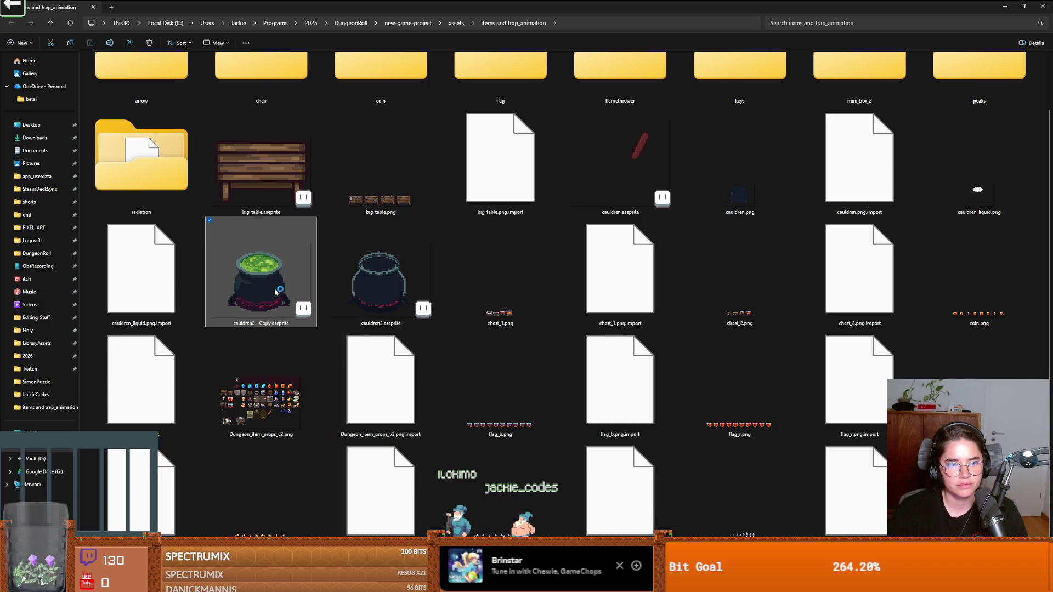
key("Return")
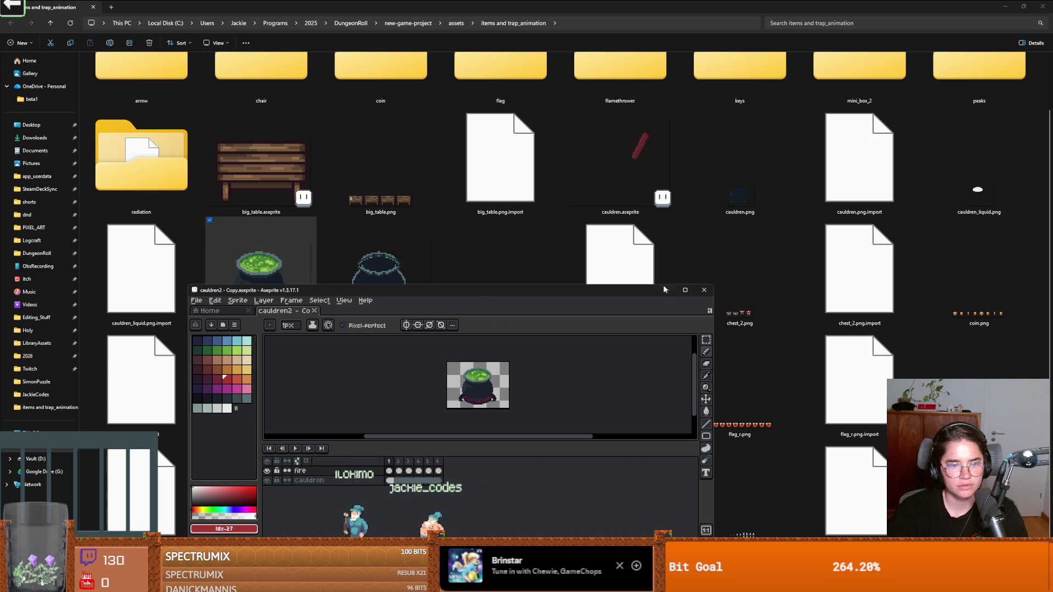
key("super+Up")
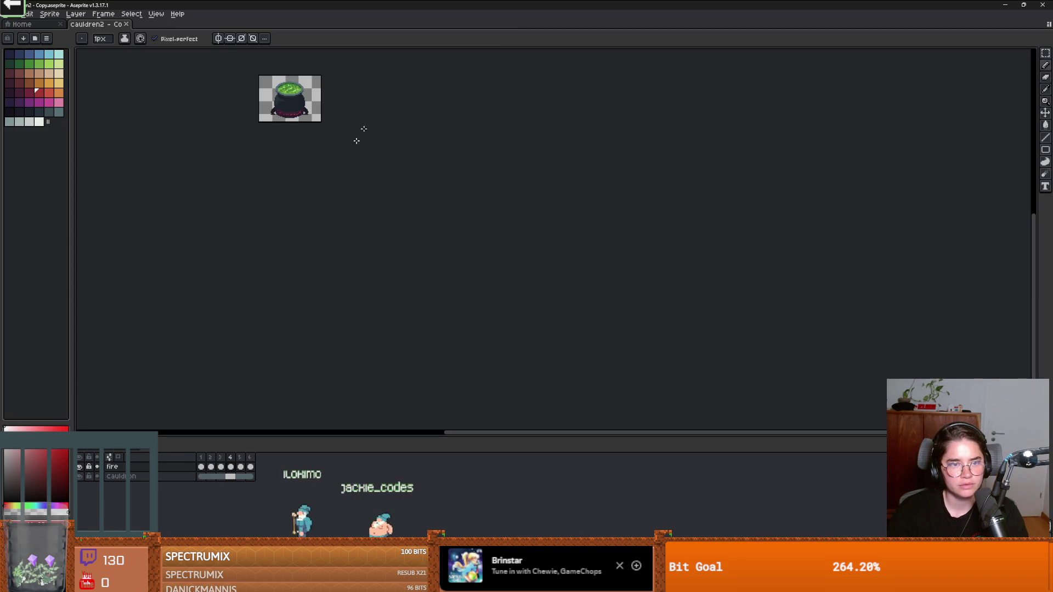
key("super+Down")
left_click(624, 321)
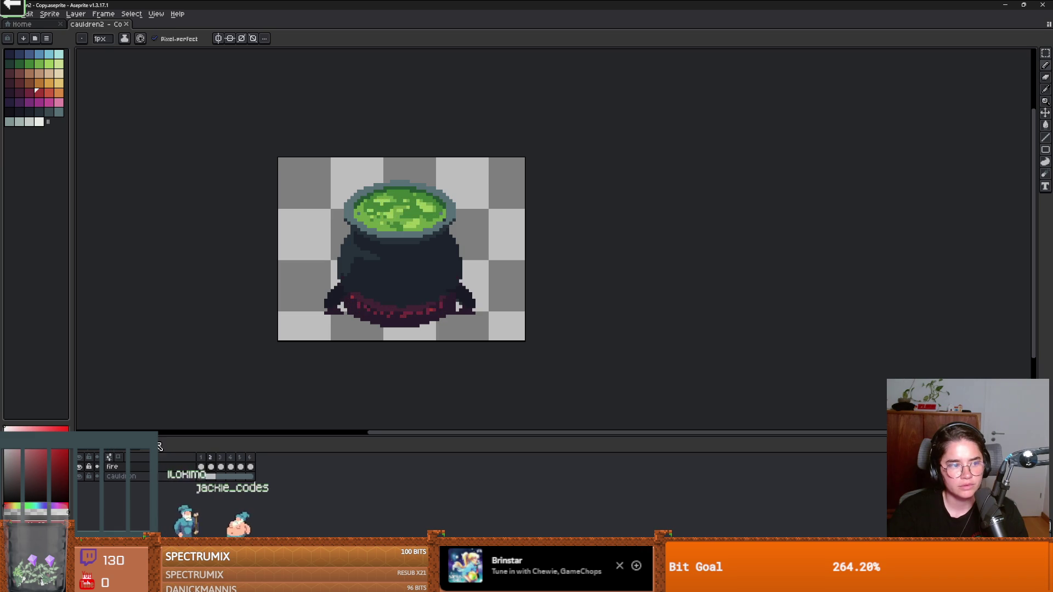
left_click_drag(895, 6, 614, 341)
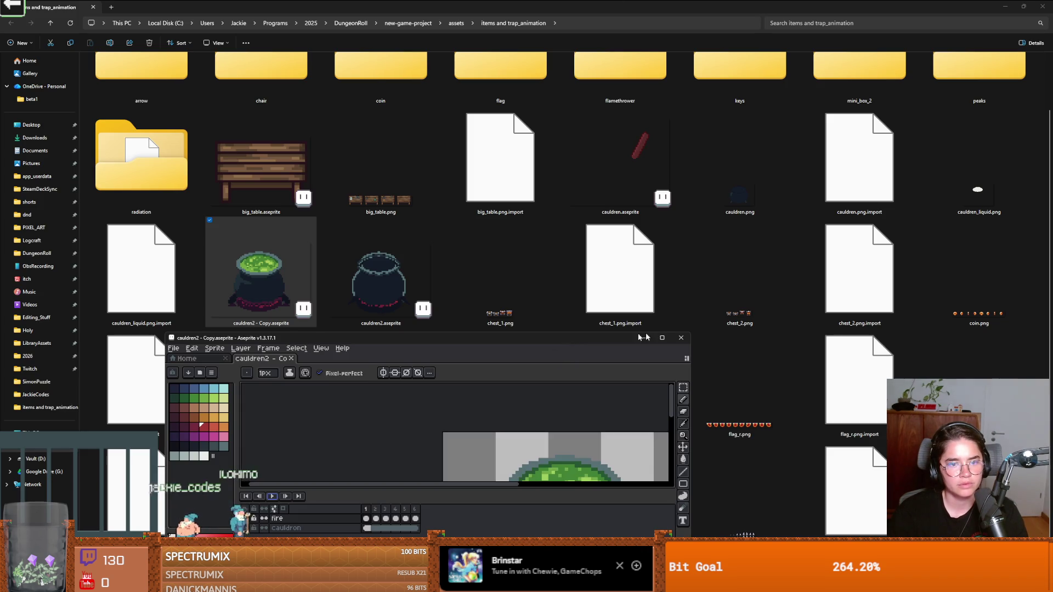
left_click(680, 338)
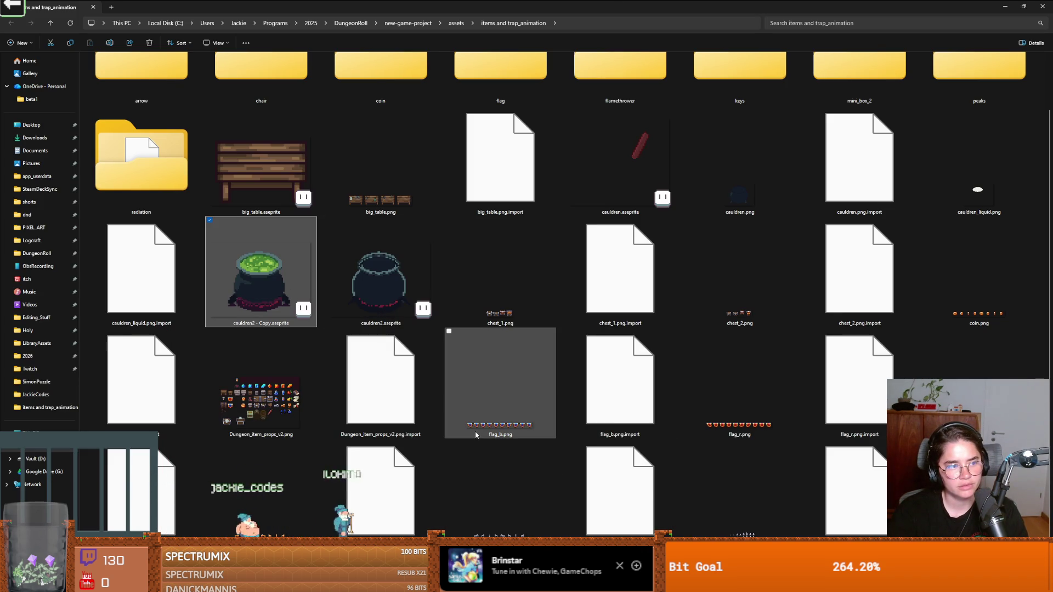
Step: Close File Explorer and switch back to the Godot editor
mouse_move(476, 435)
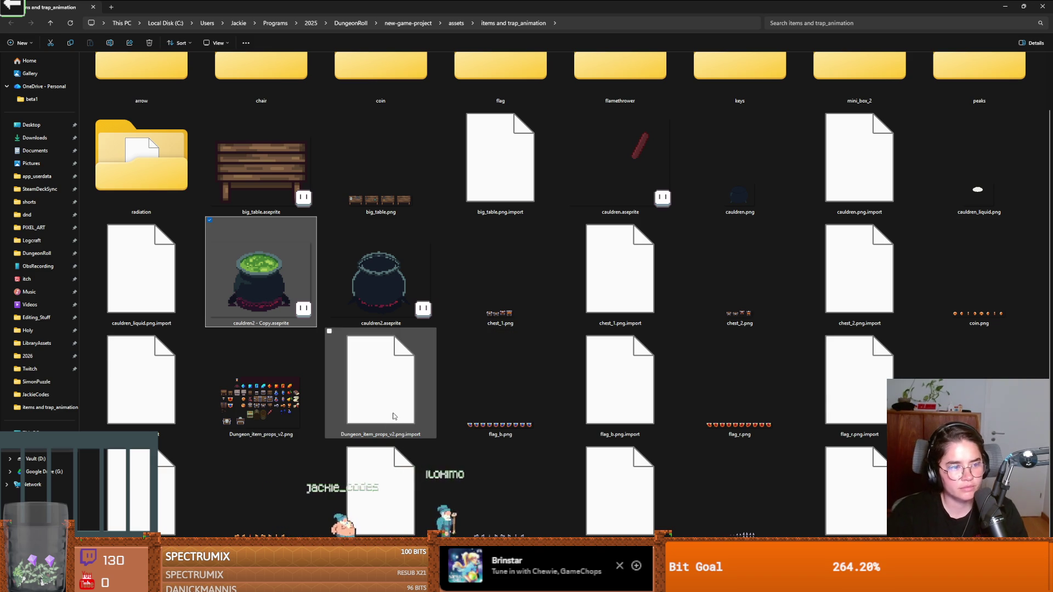
mouse_move(397, 410)
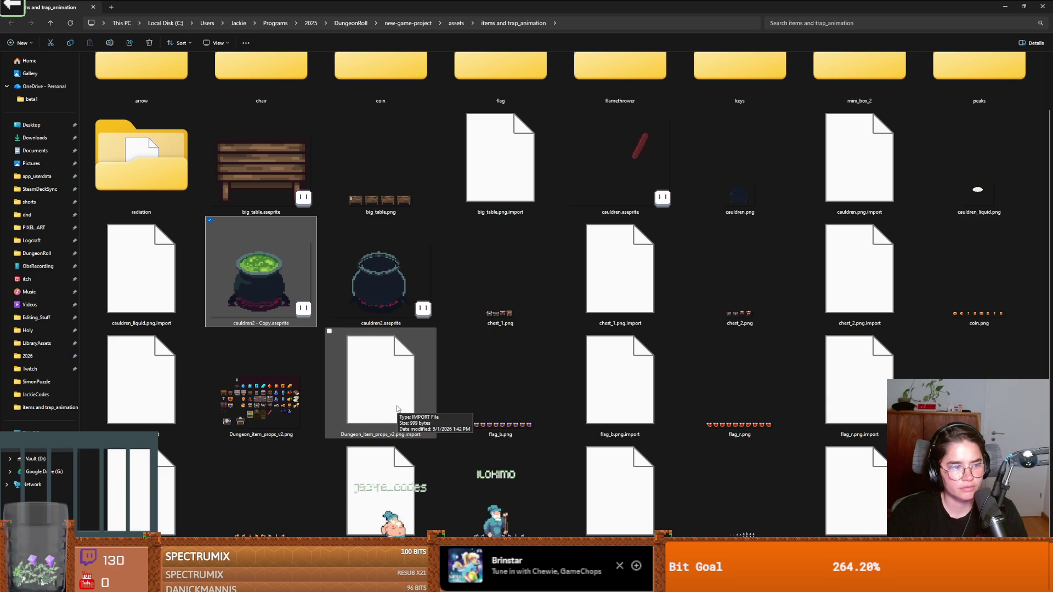
left_click_drag(549, 8, 551, 196)
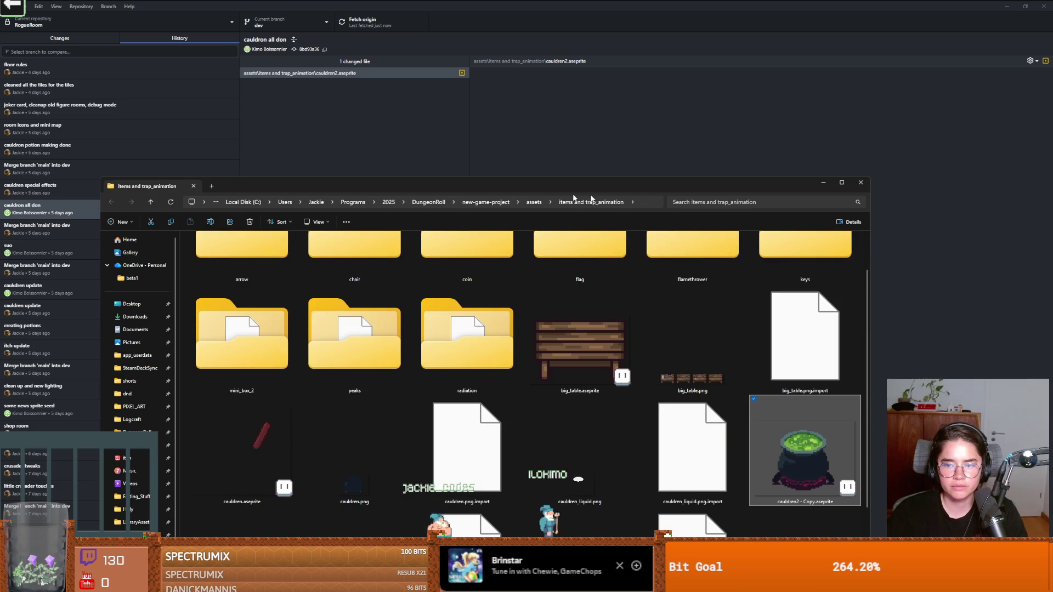
left_click(860, 182)
key("alt+Tab")
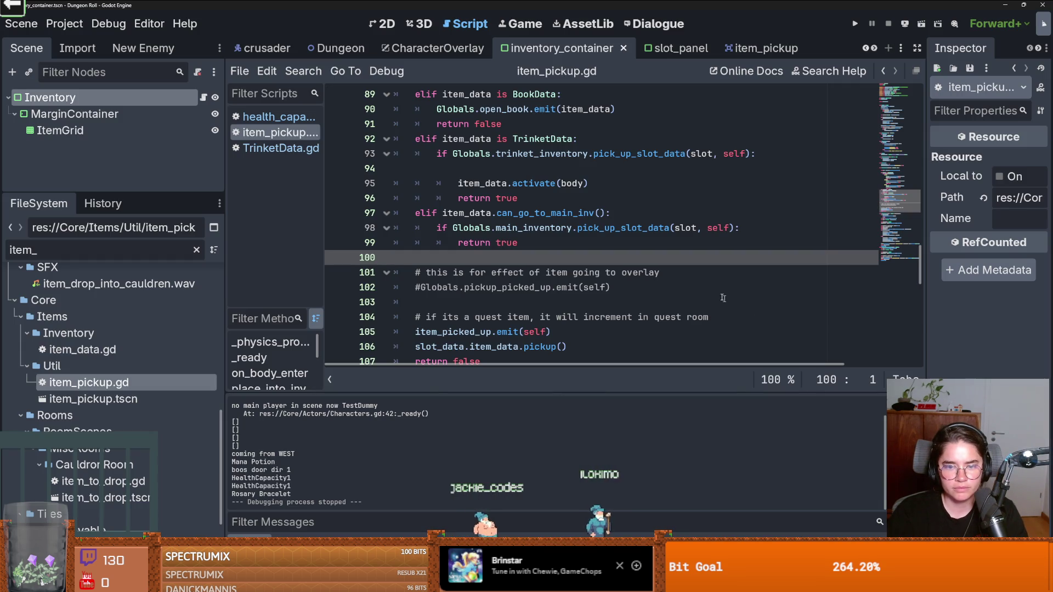
Step: Filter files by 'cauldr', open cauldron_room.tscn, enlarge the scene view and save
double_click(118, 250)
type("c")
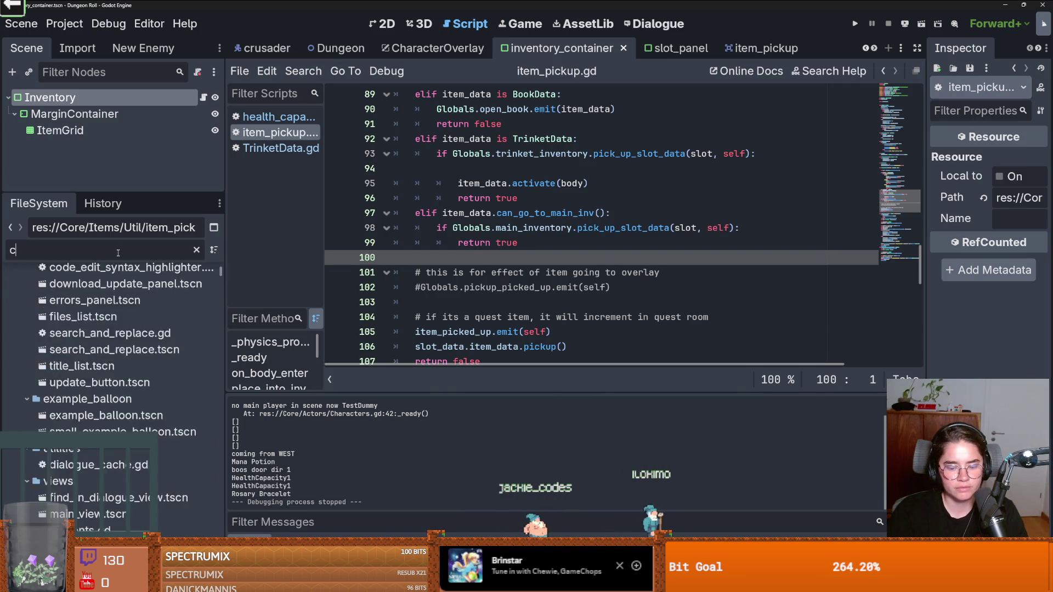
type("auldr")
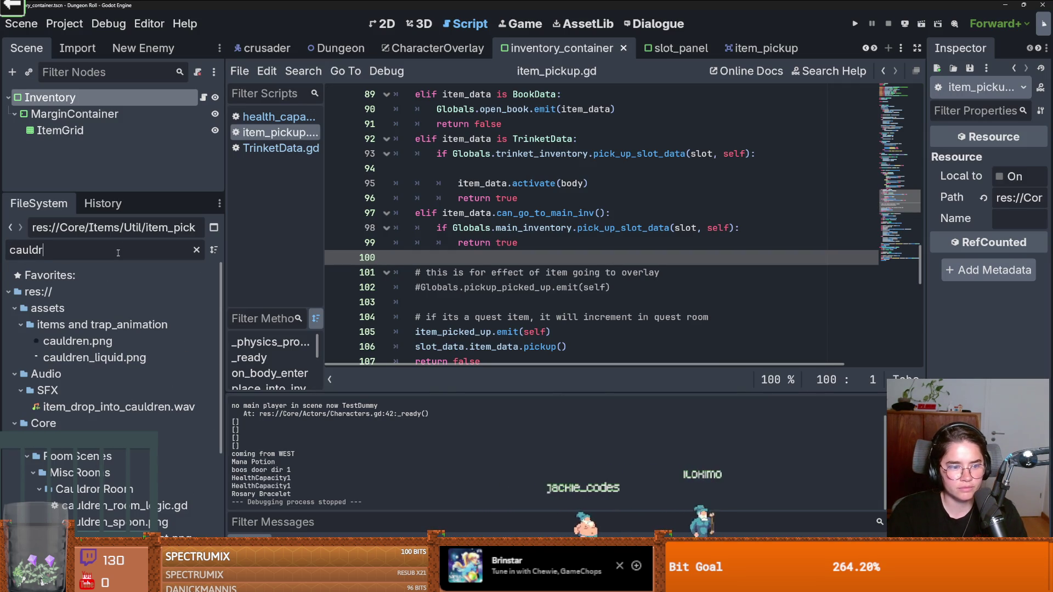
scroll(118, 329, "down", 5)
double_click(143, 411)
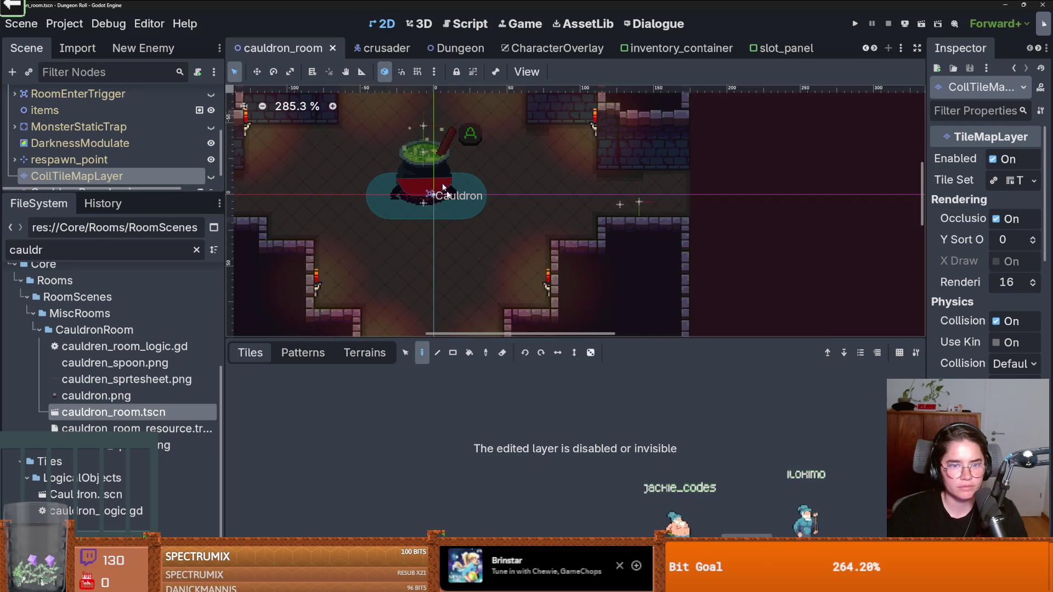
scroll(457, 215, "up", 10)
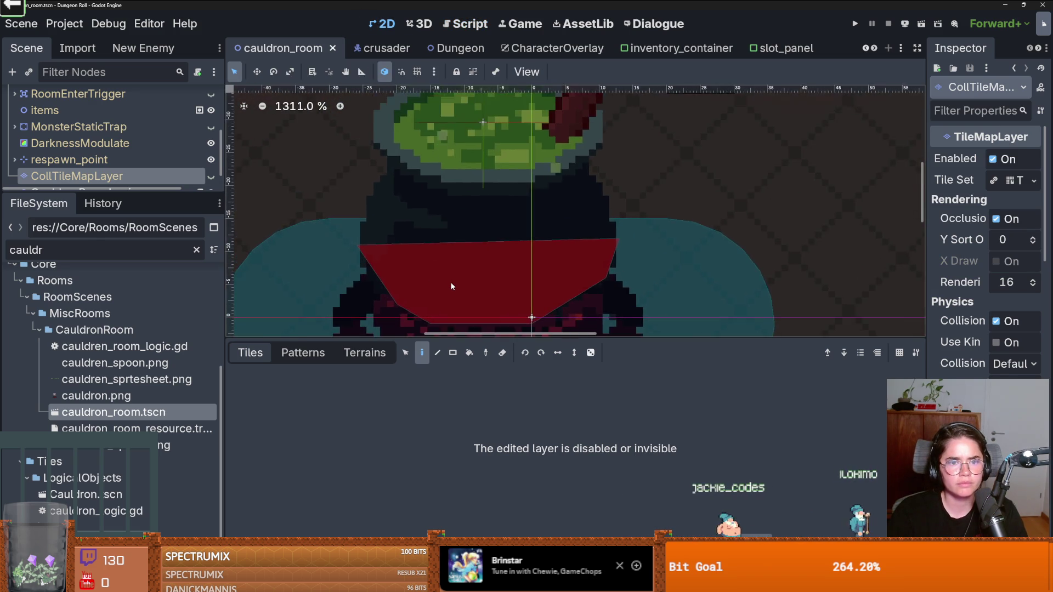
scroll(451, 286, "down", 3)
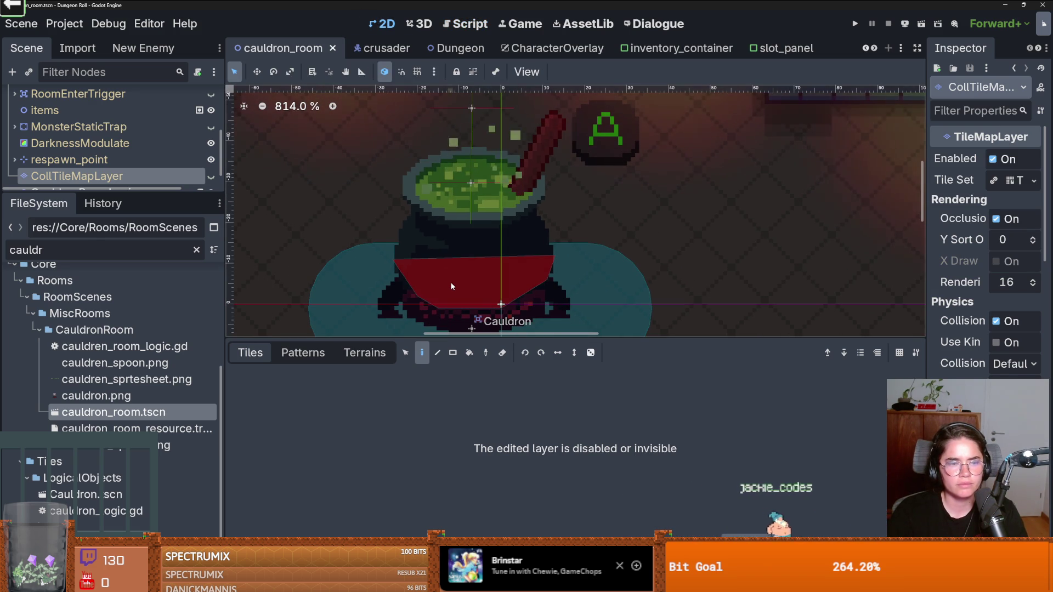
left_click_drag(470, 336, 460, 527)
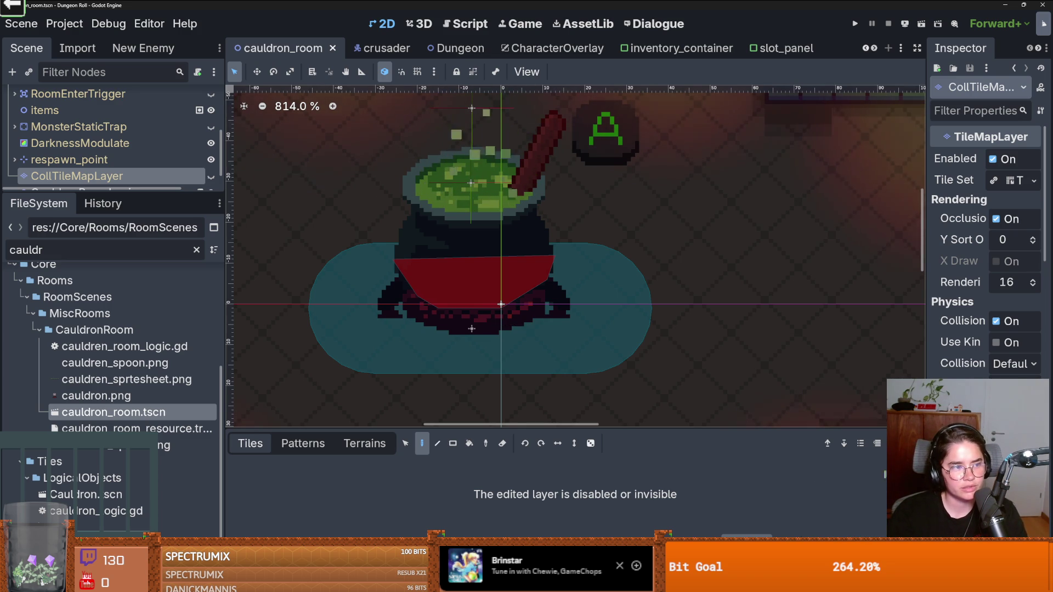
key("ctrl+s")
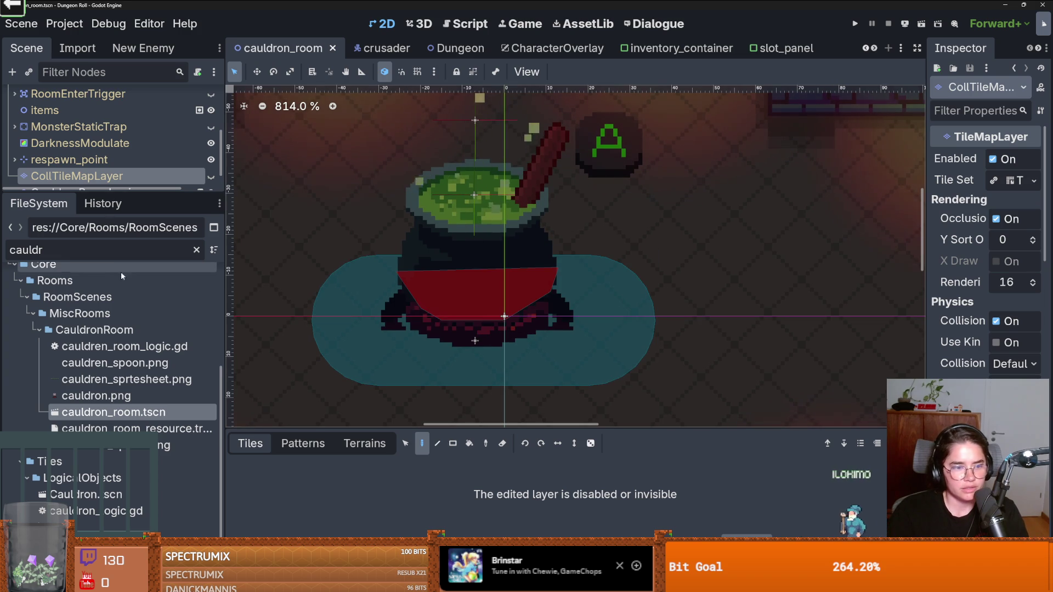
Step: Clear the file filter and collapse the MiscRooms folder
key("ctrl+a")
key("BackSpace")
scroll(77, 373, "down", 5)
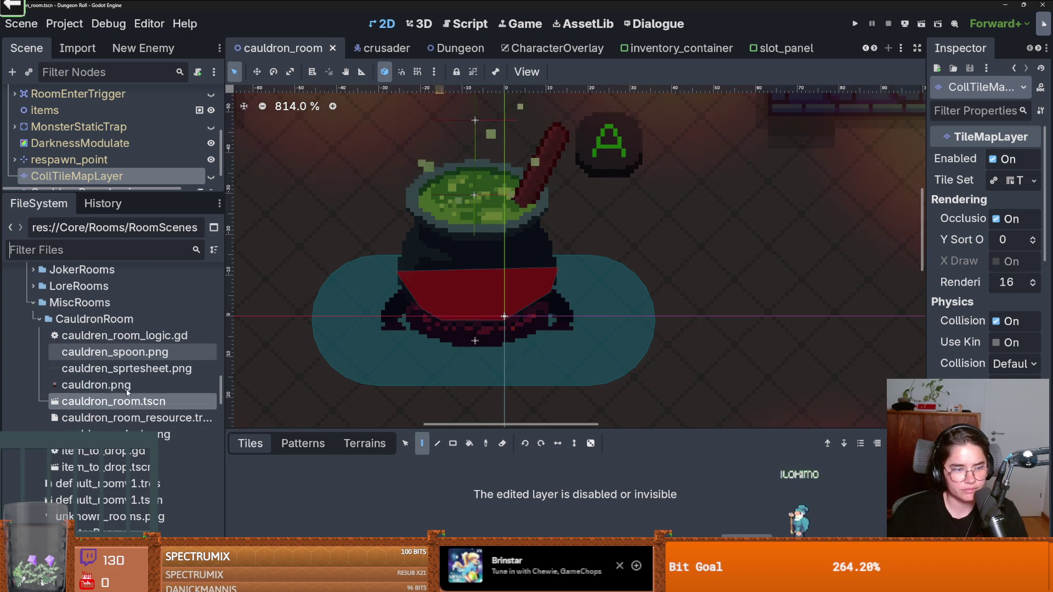
left_click(33, 302)
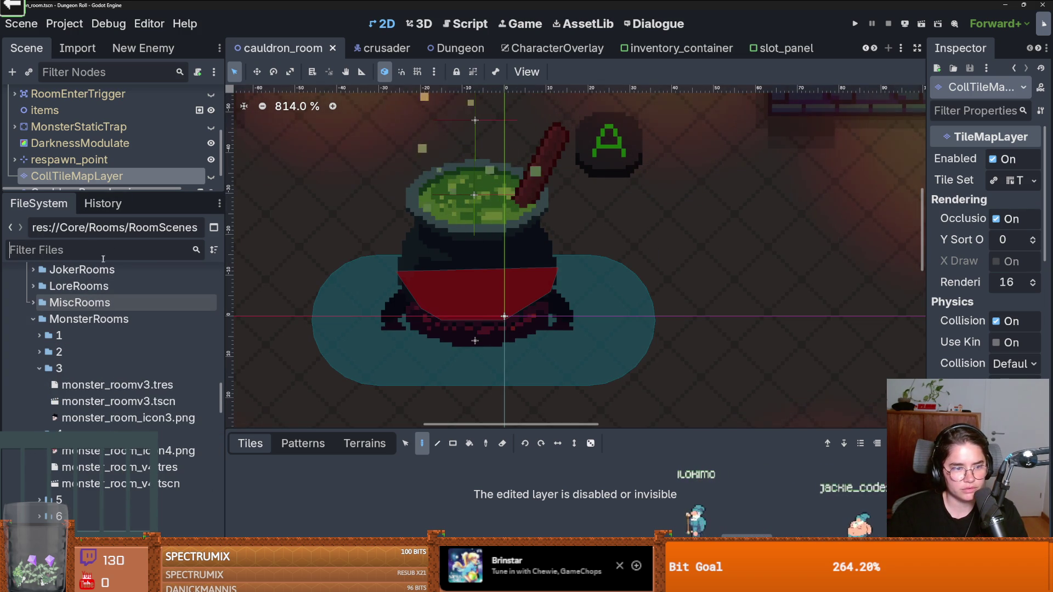
left_click(103, 251)
Step: Filter for 'Global', open Globals.gd to find on_room_cleared(room), save, and enlarge the scene tree
type("Global")
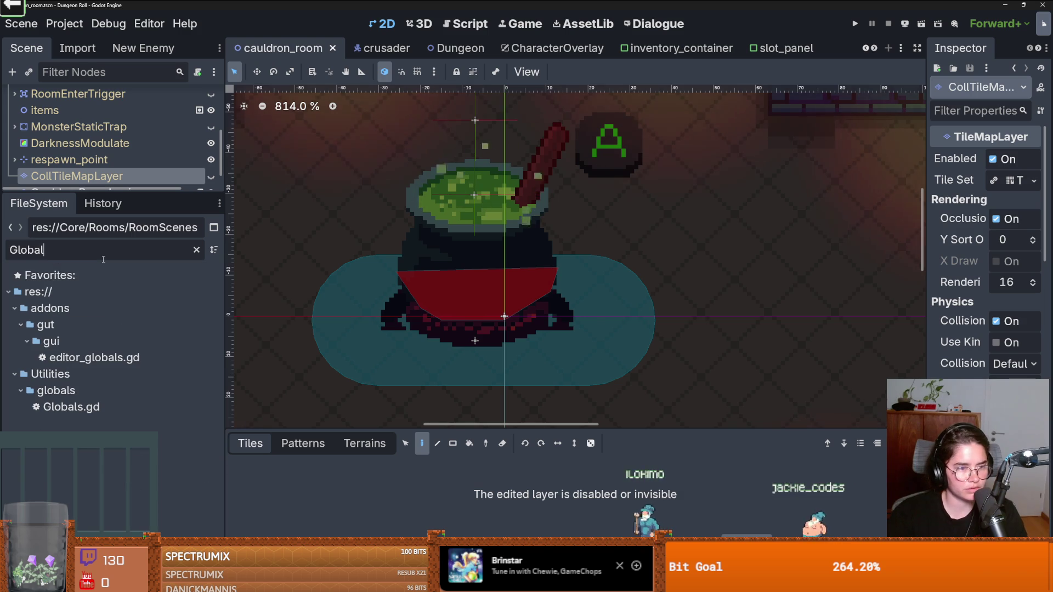
double_click(71, 407)
scroll(505, 296, "down", 1)
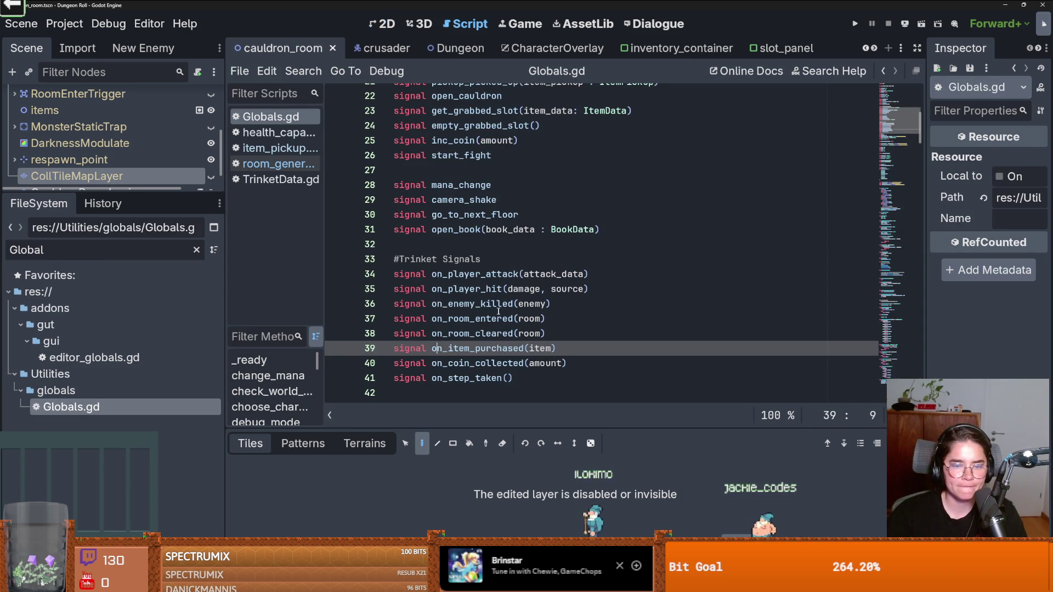
double_click(483, 333)
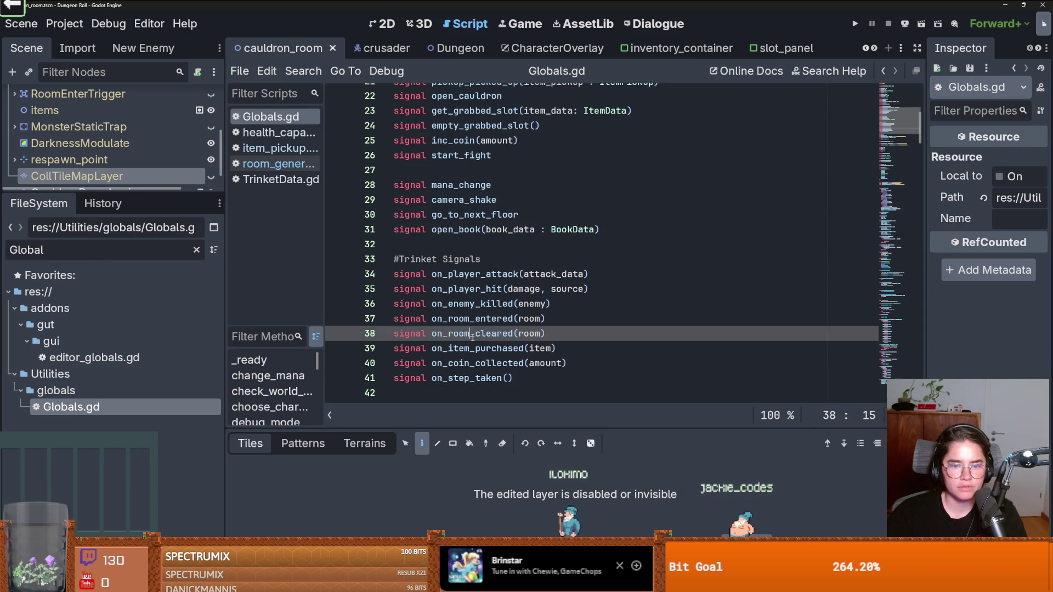
double_click(536, 334)
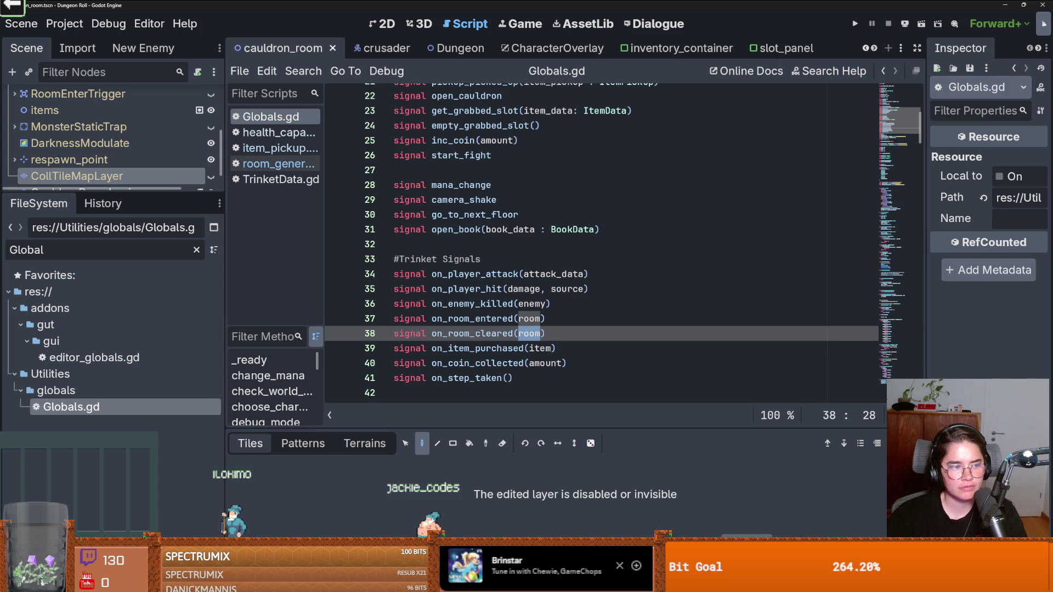
double_click(474, 334)
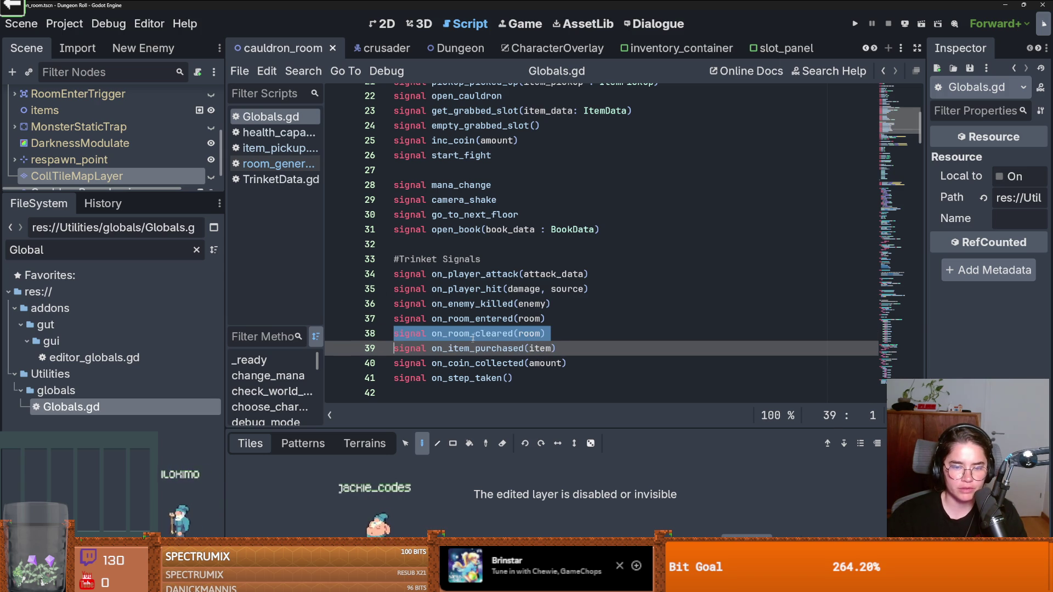
key("ctrl+s")
left_click_drag(121, 193, 128, 396)
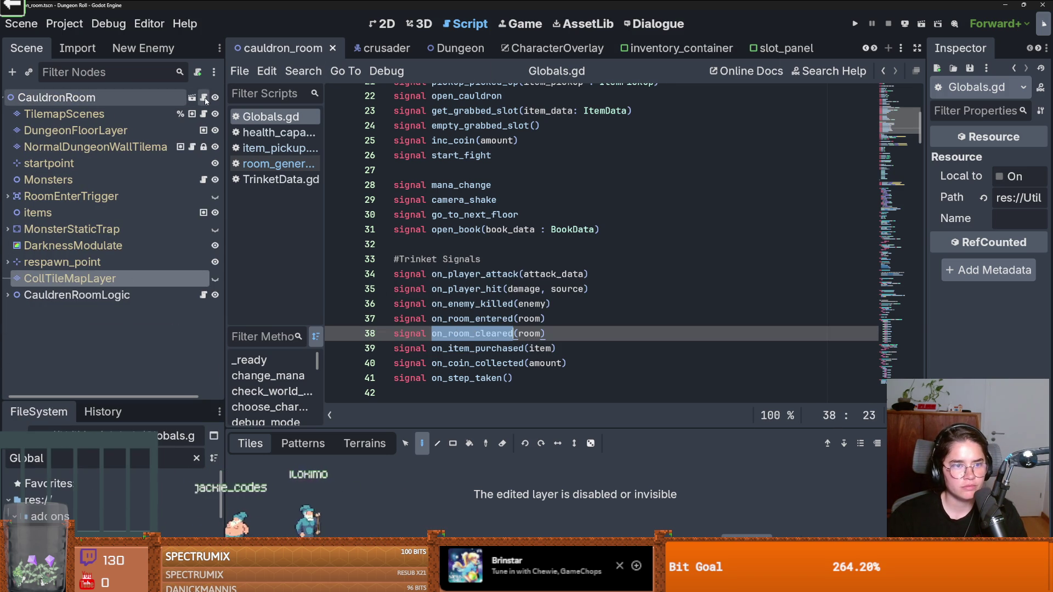
Step: In monsters.gd, add Globals.on_room_cleared.emit() on a new line after room_finished.emit()
left_click(203, 180)
scroll(555, 251, "down", 8)
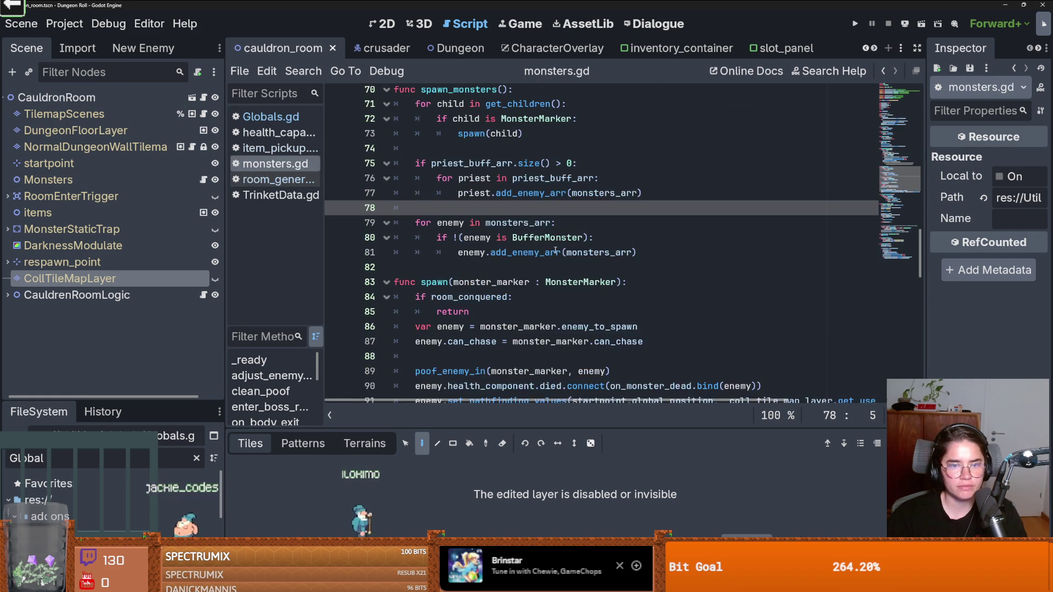
scroll(555, 251, "down", 6)
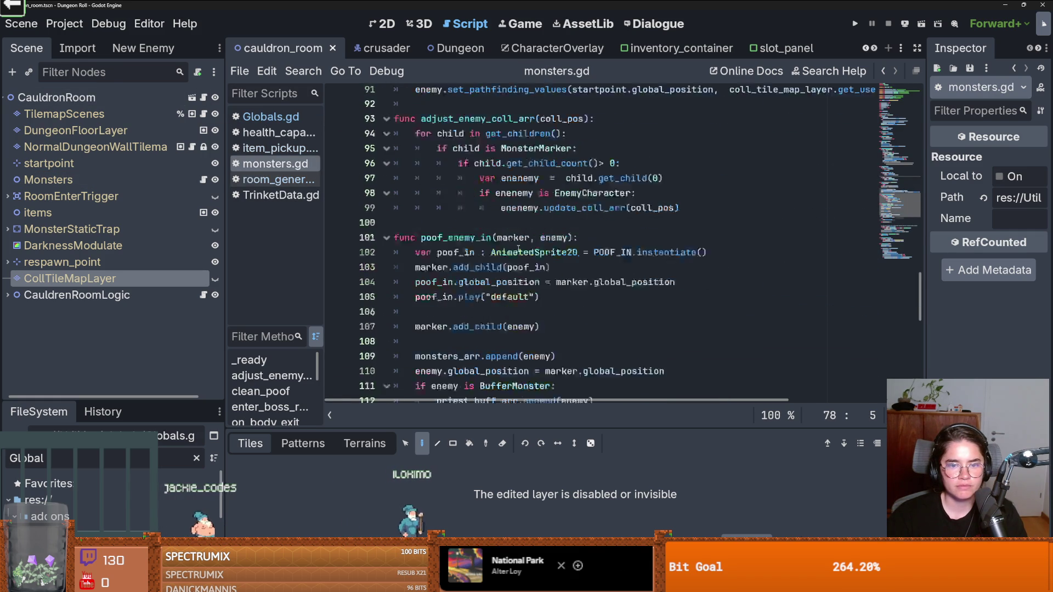
scroll(518, 248, "down", 7)
scroll(494, 208, "down", 2)
scroll(480, 230, "down", 1)
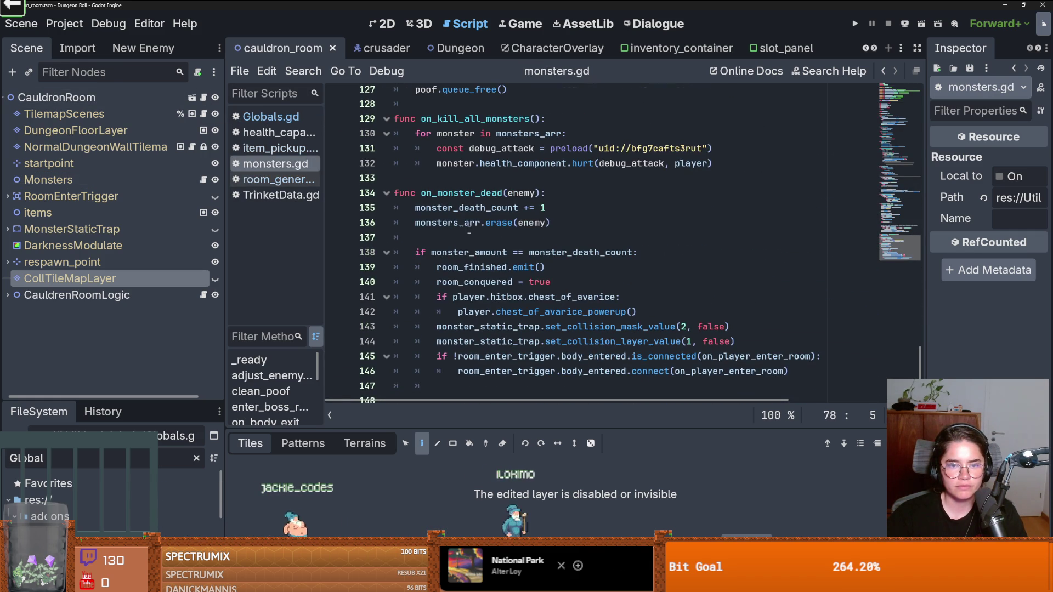
left_click(468, 260)
left_click(560, 268)
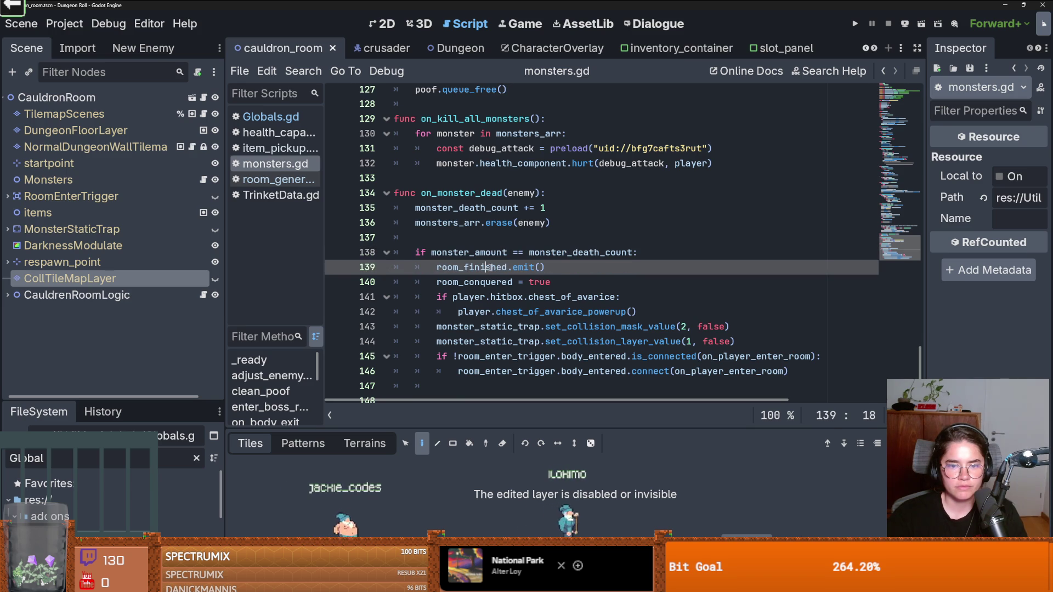
key("Return")
type("Glo")
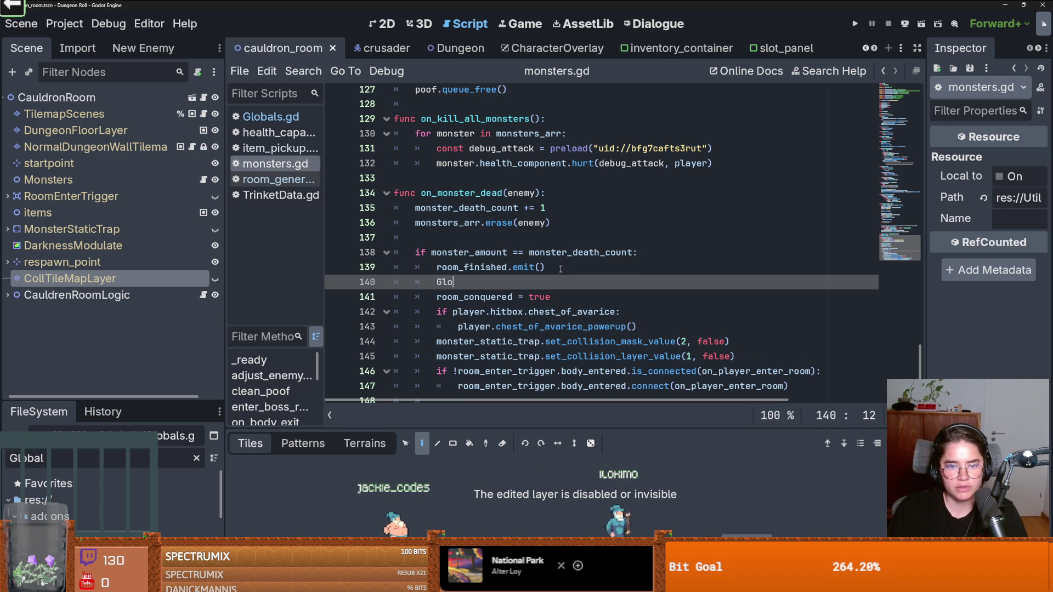
type("bals.on")
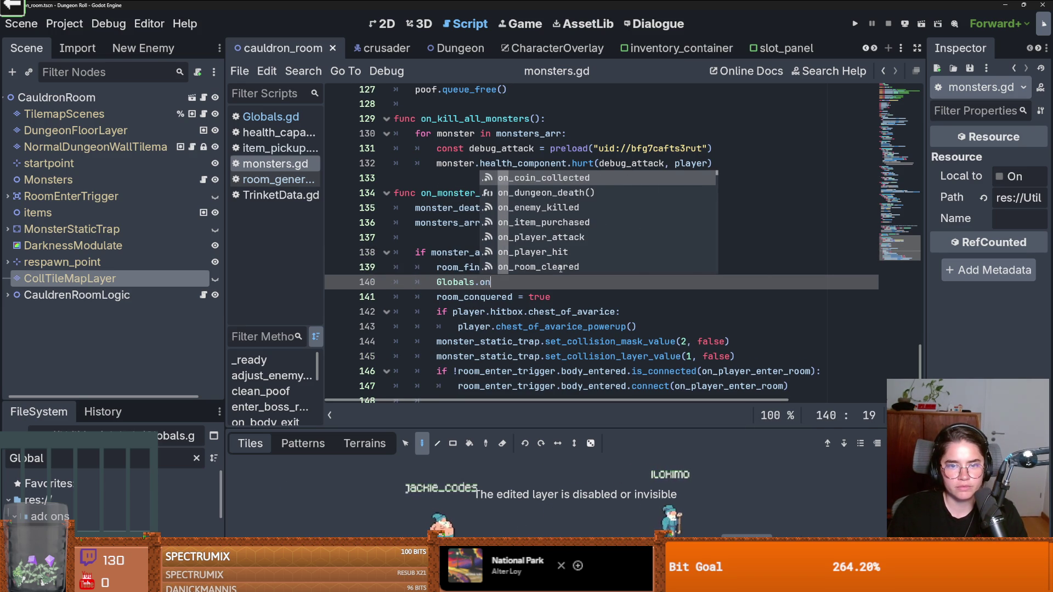
type("_room_cleared.em")
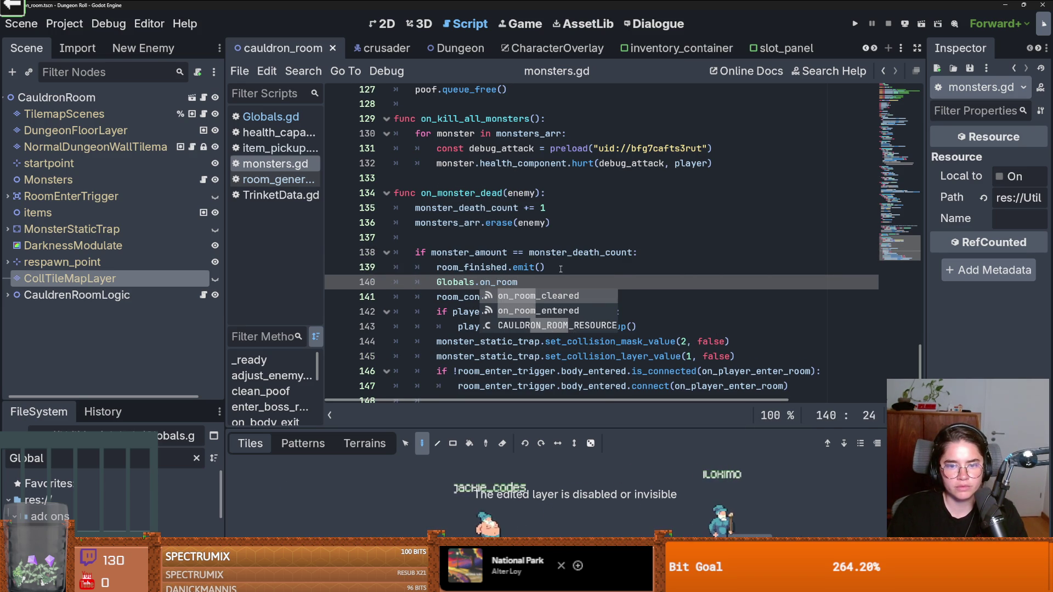
key("Return")
type("em")
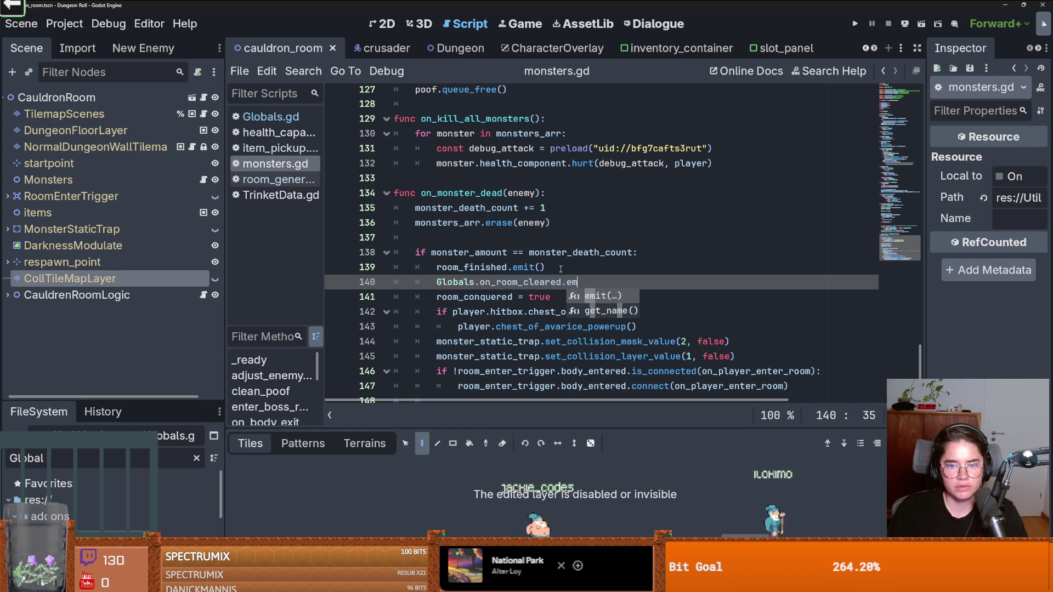
key("Return")
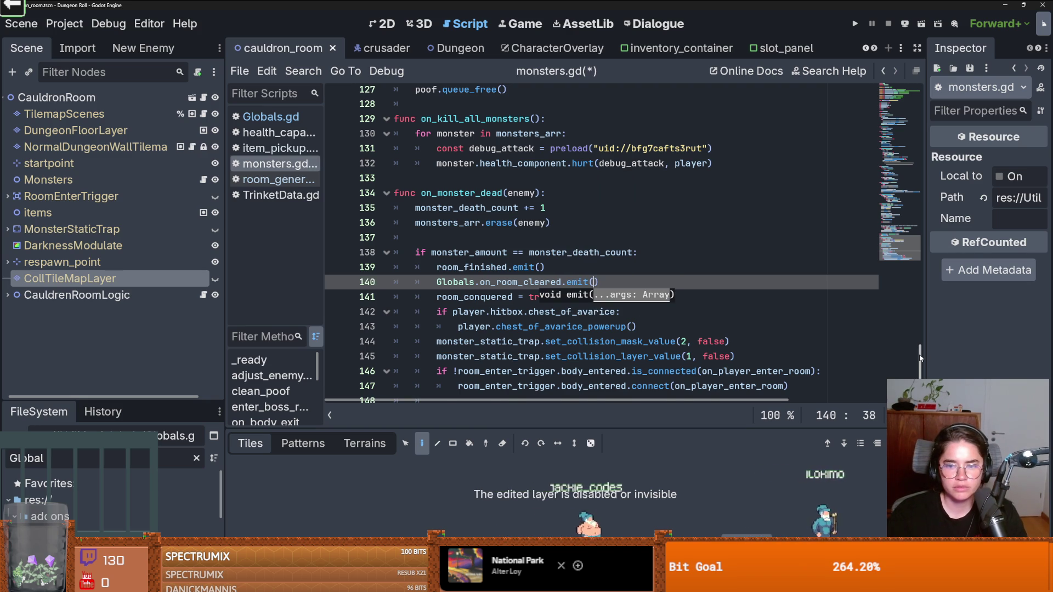
Step: Check the room variable on line 4, return to the emit call on line 140, and save monsters.gd
scroll(517, 116, "up", 20)
left_click(487, 138)
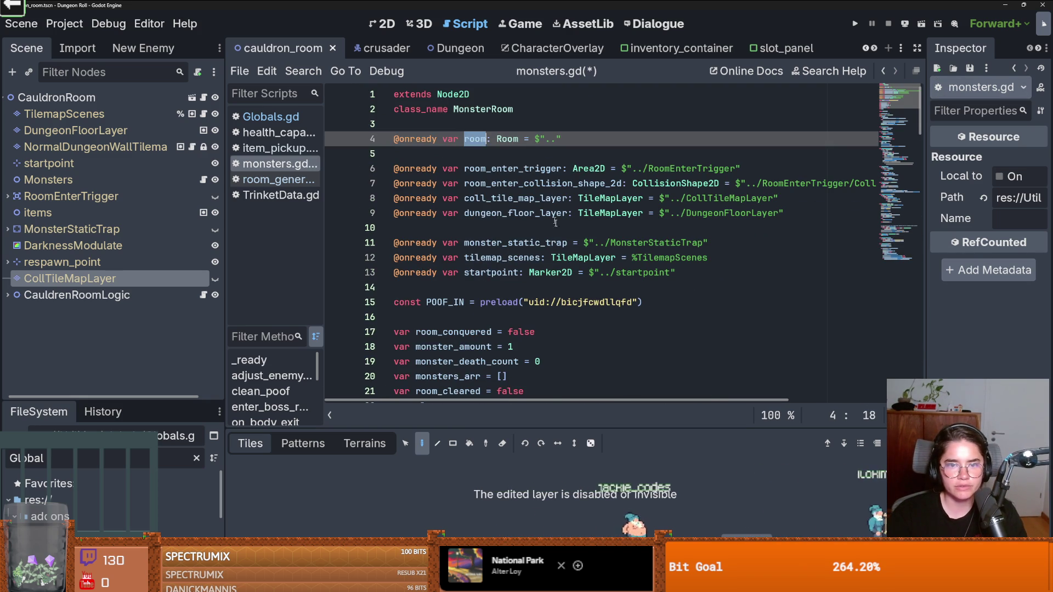
scroll(548, 283, "down", 9)
scroll(548, 283, "down", 14)
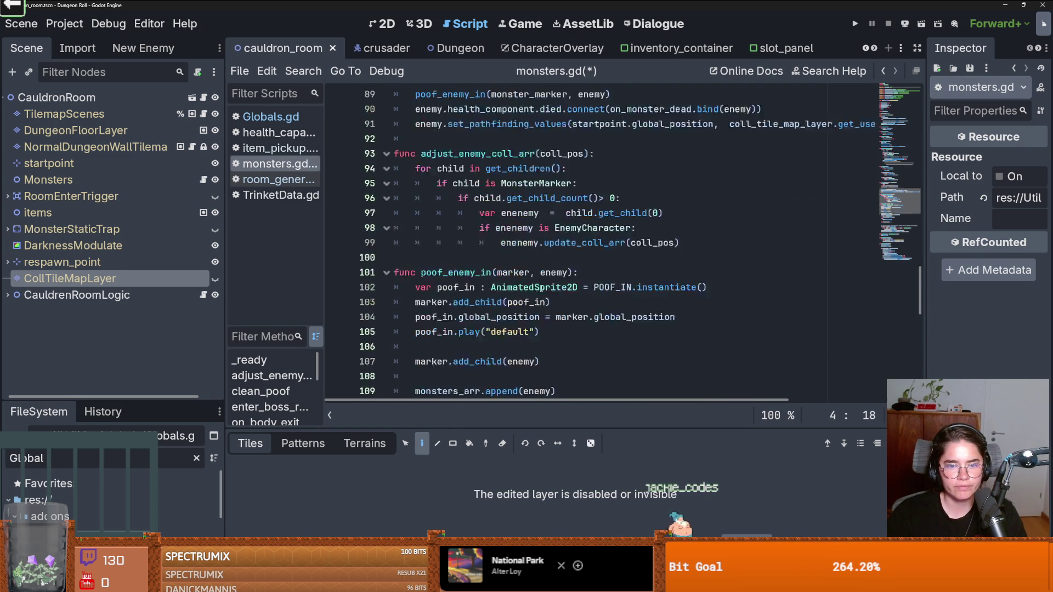
scroll(543, 281, "down", 4)
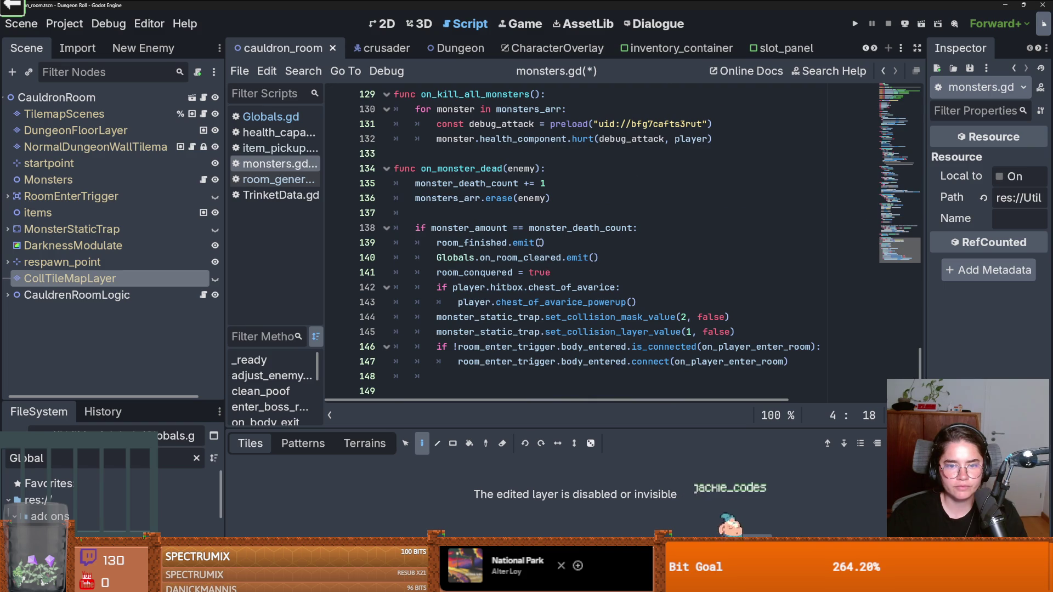
left_click(592, 257)
type("room")
key("ctrl+s")
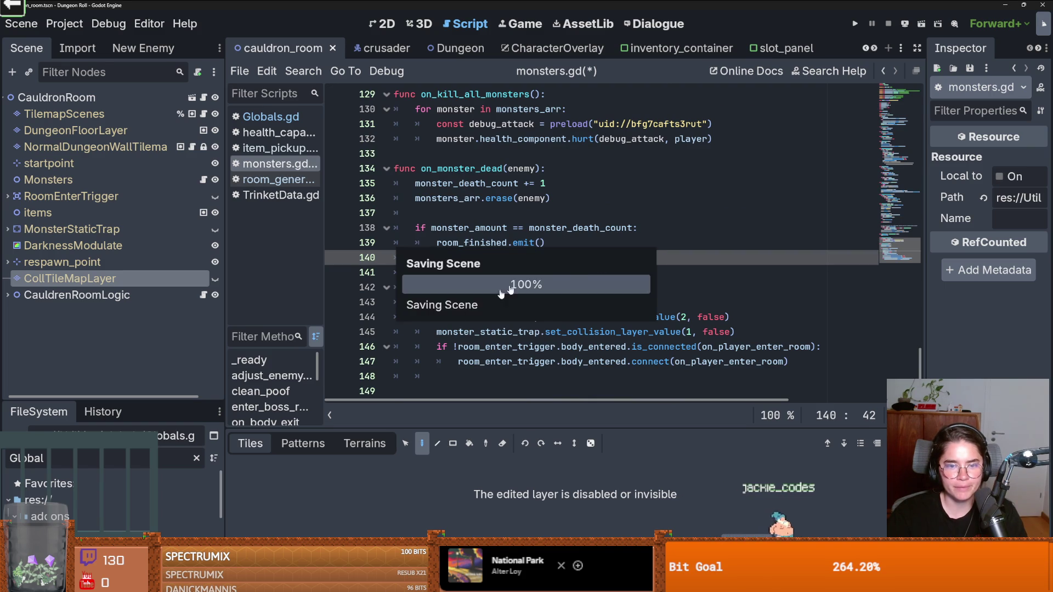
left_click_drag(164, 404, 141, 140)
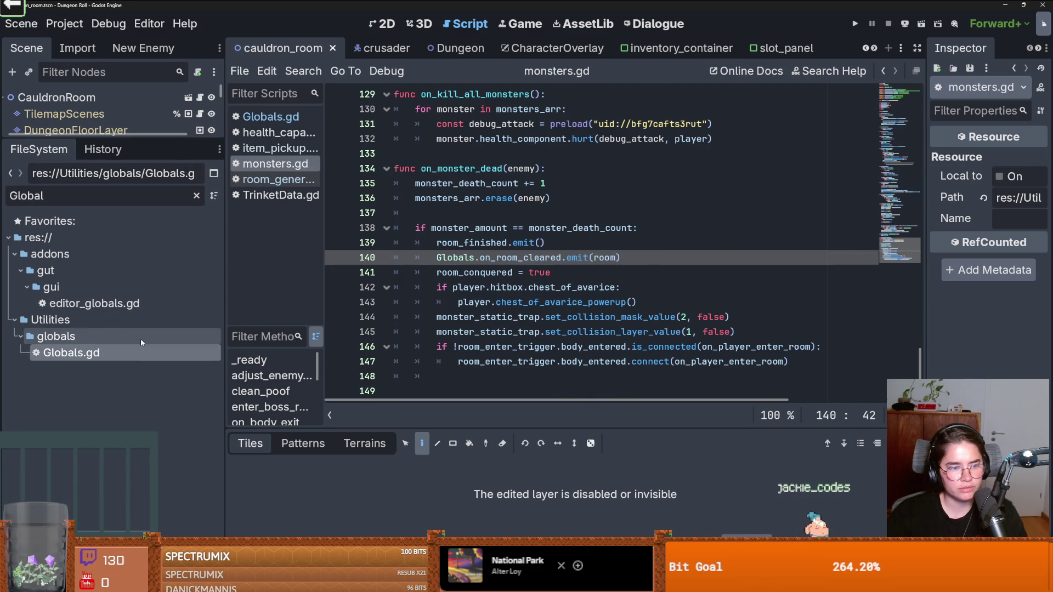
Step: Clear the Global filter, collapse the globals, Rooms and HealthCapacity folders, and open the Trinket folder's menu
left_click(196, 196)
scroll(152, 317, "down", 5)
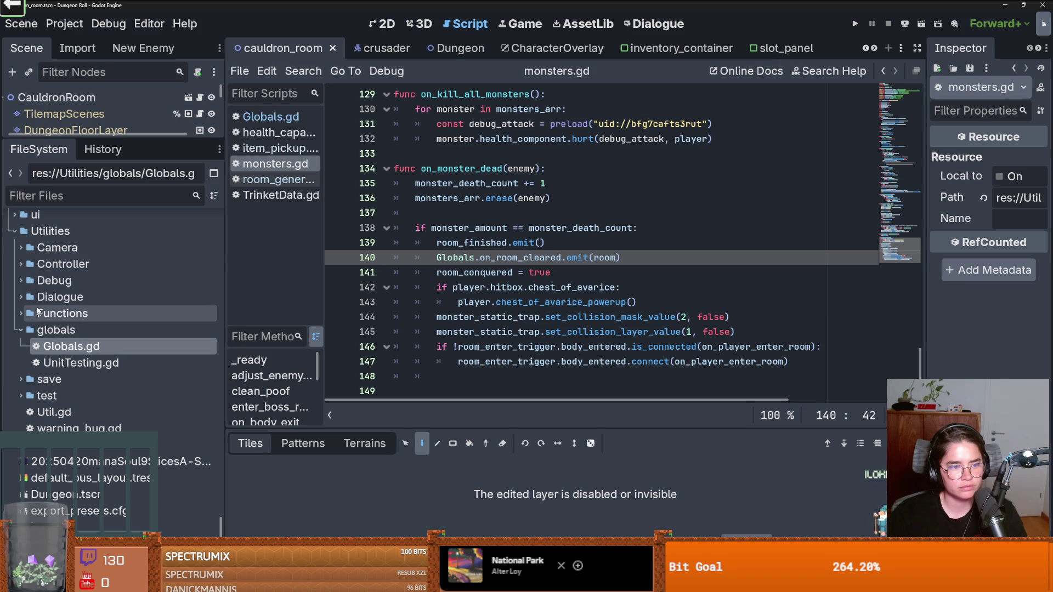
left_click(21, 329)
scroll(97, 346, "up", 3)
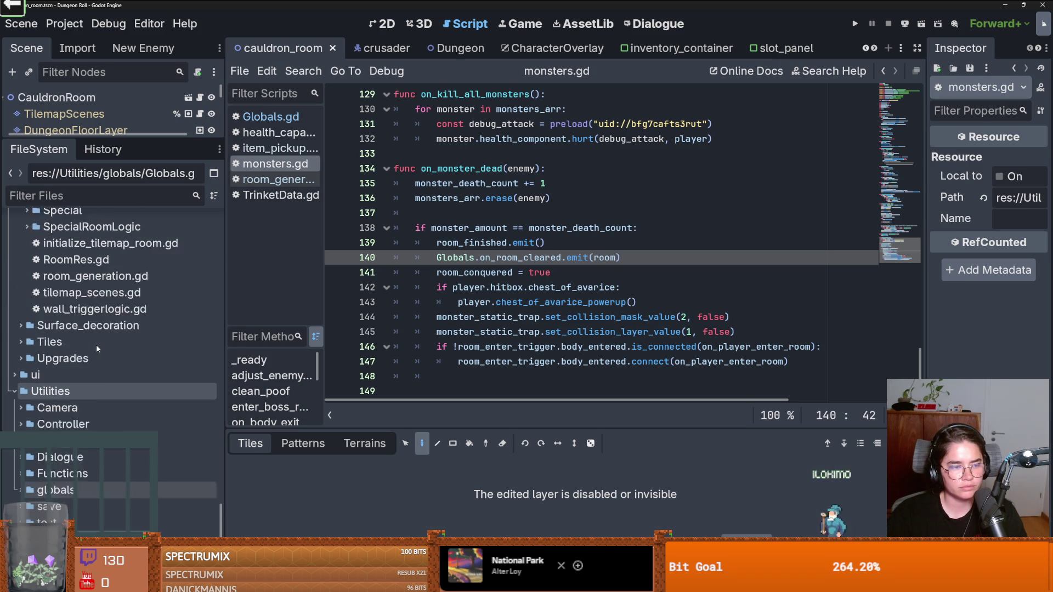
scroll(97, 344, "up", 2)
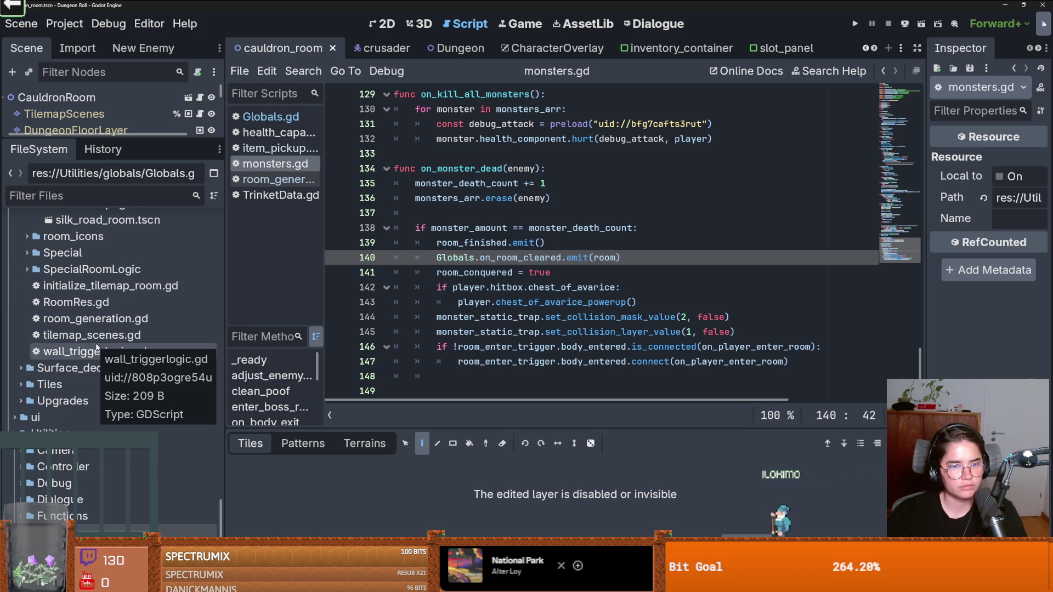
left_click_drag(219, 513, 222, 288)
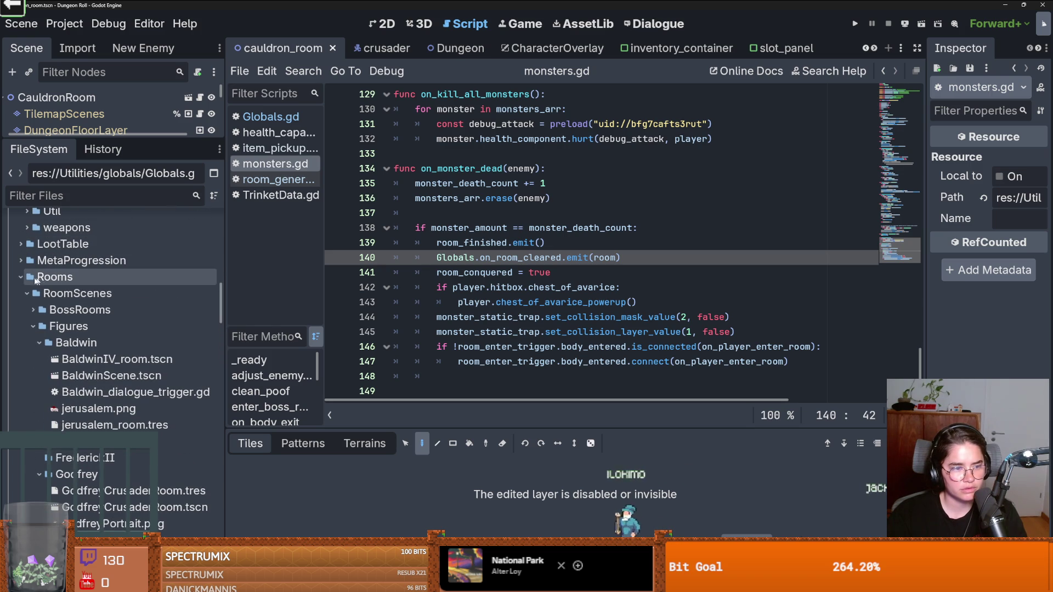
left_click(17, 278)
scroll(43, 270, "up", 6)
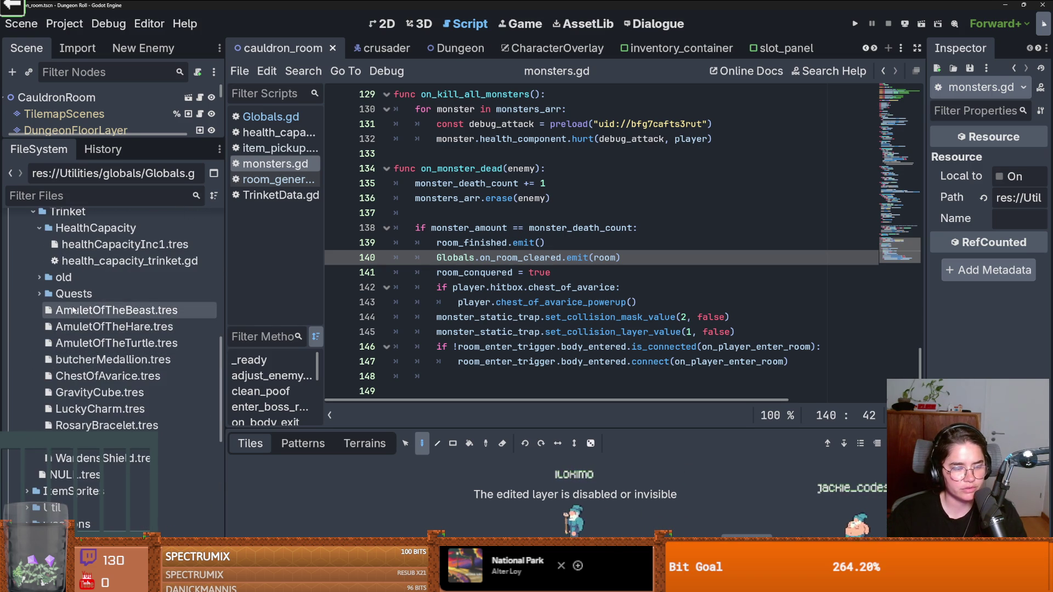
left_click(39, 228)
scroll(82, 281, "up", 2)
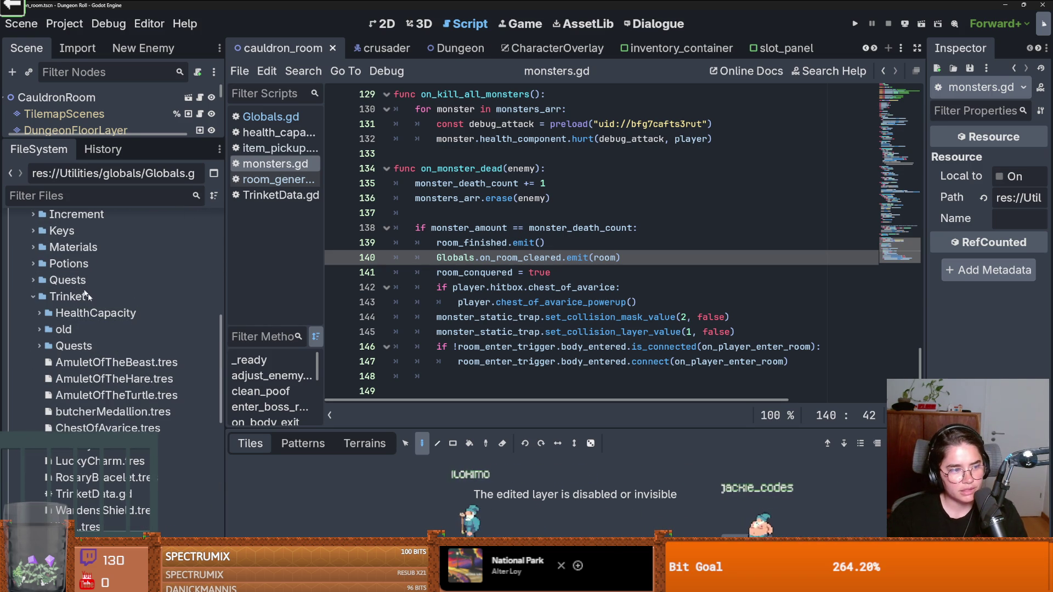
scroll(61, 365, "up", 2)
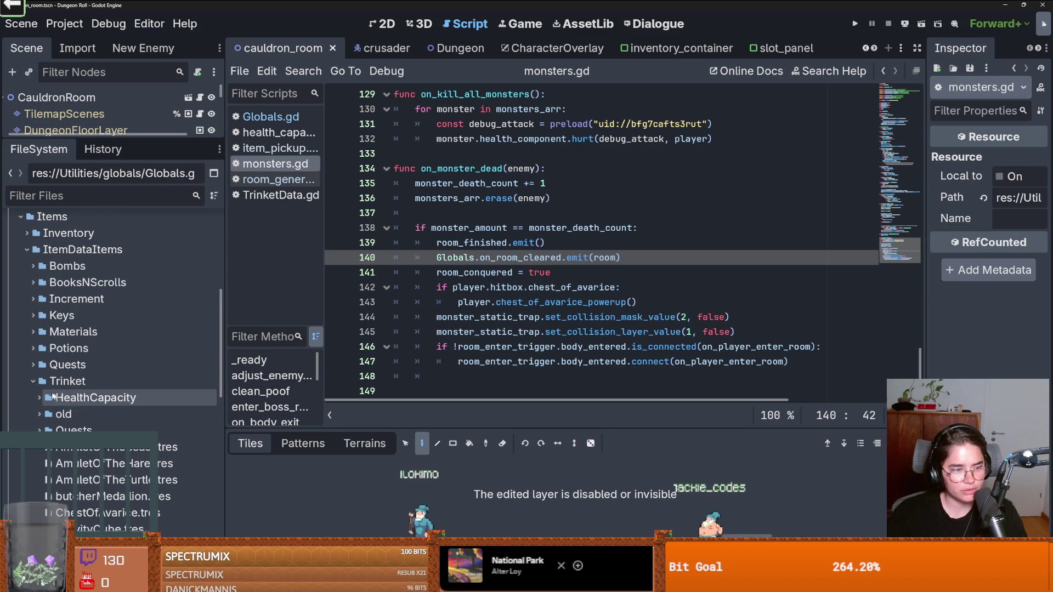
right_click(64, 381)
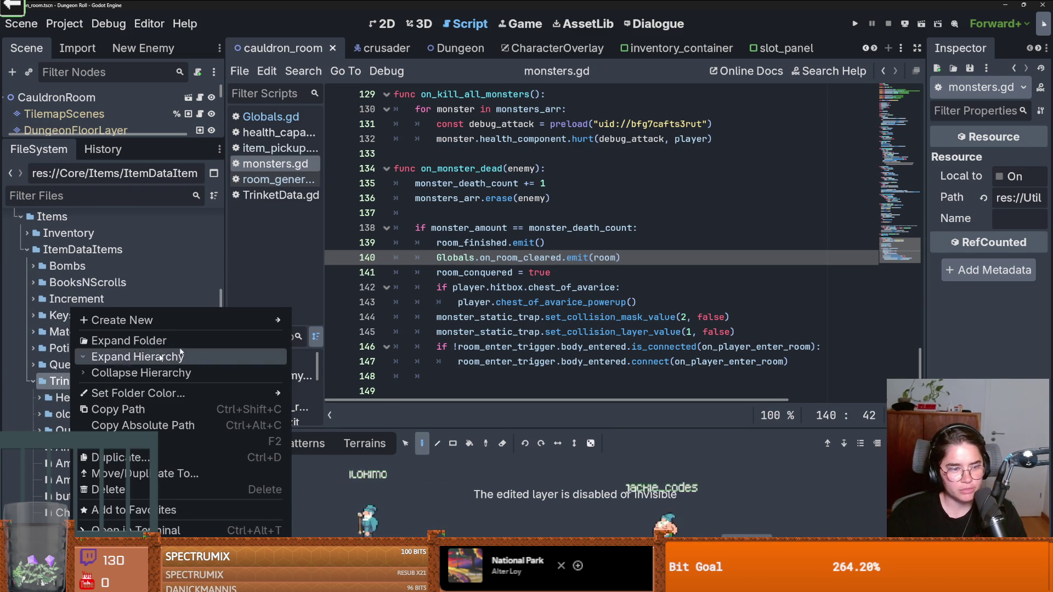
Step: After abandoning a script attempt, create a RosaryBeads folder inside Trinket
mouse_move(206, 321)
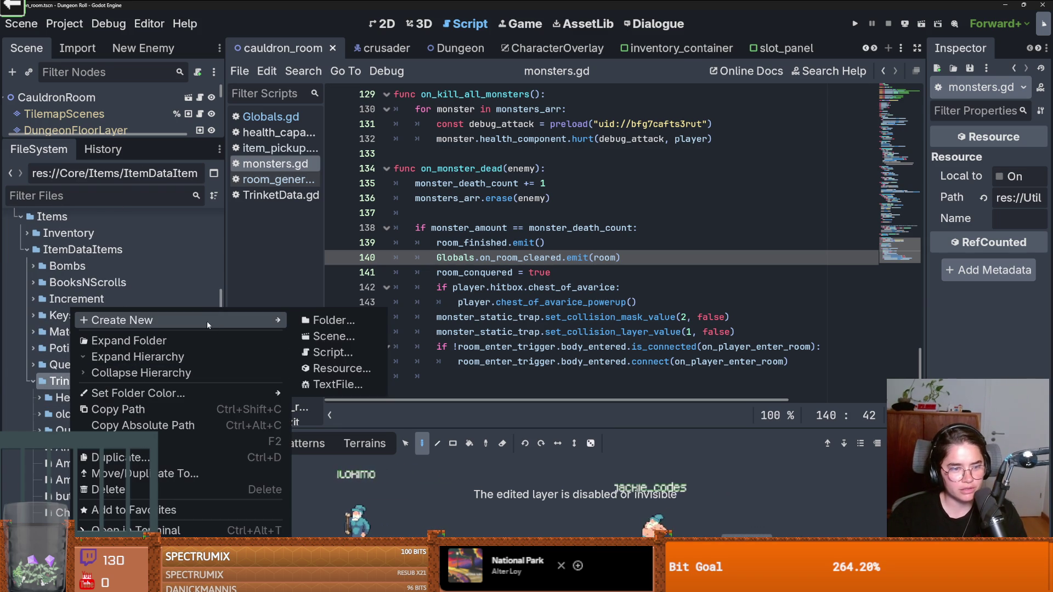
left_click(353, 353)
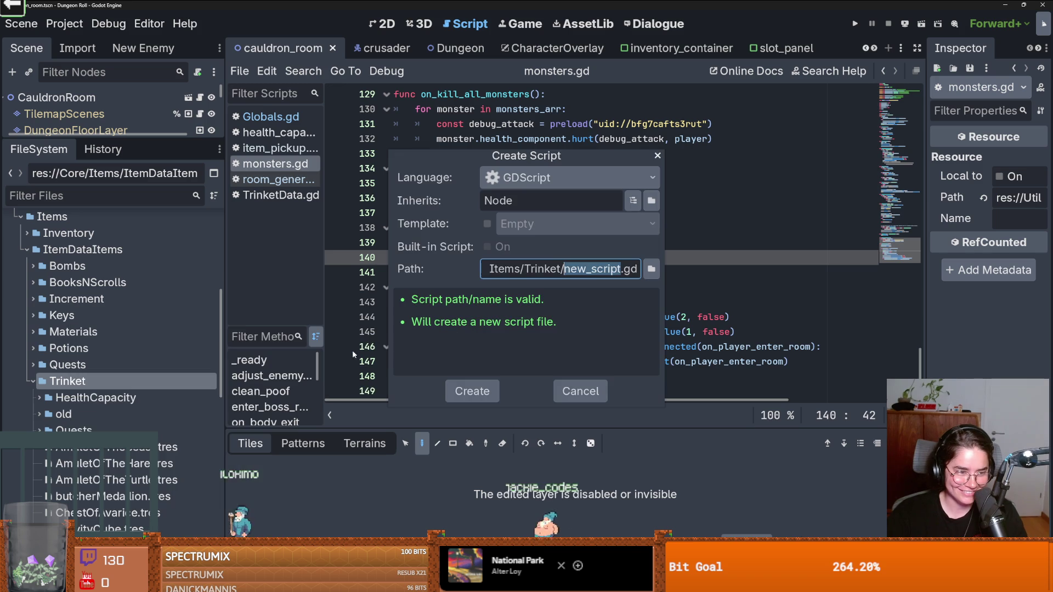
left_click(658, 156)
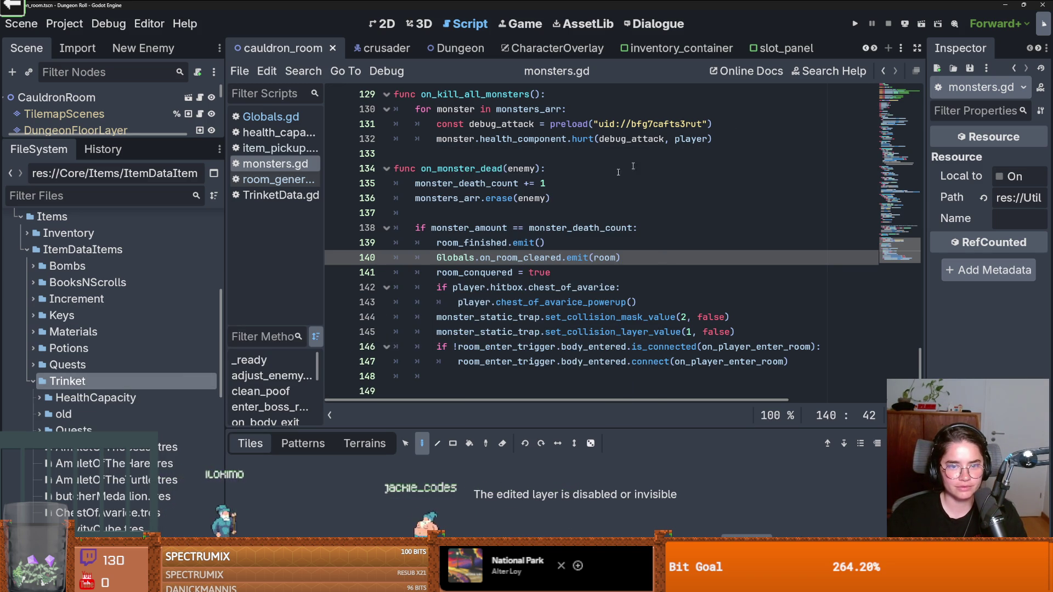
right_click(127, 380)
mouse_move(240, 318)
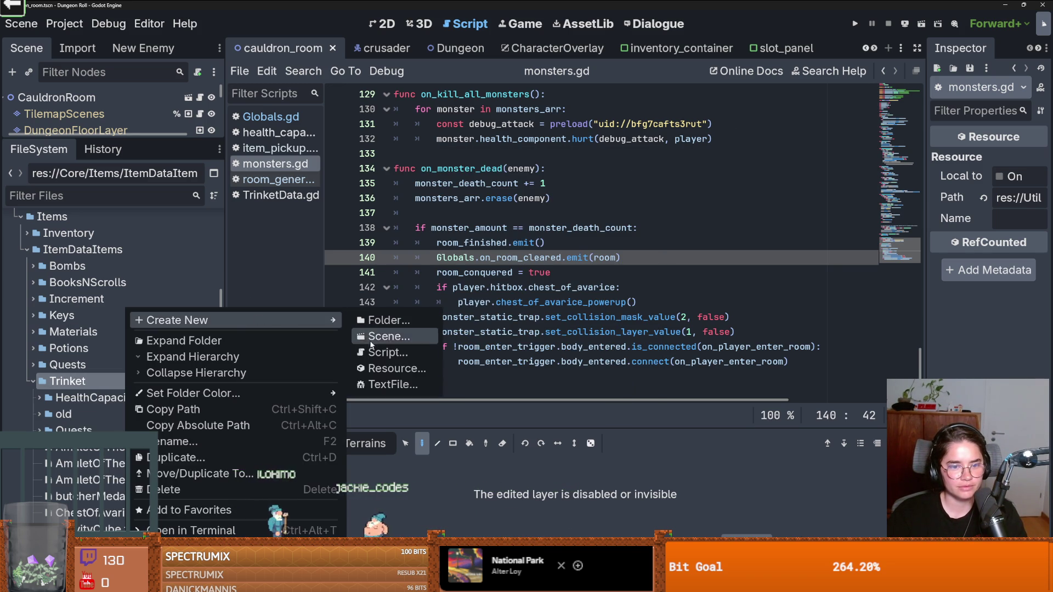
left_click(389, 321)
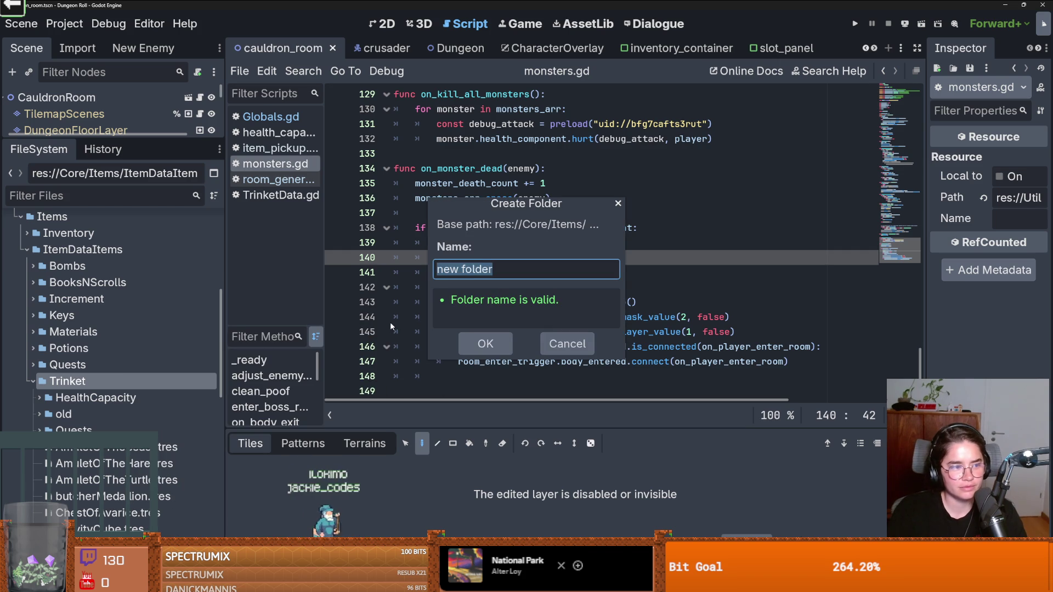
type("RosaryBeas")
key("BackSpace")
type("ds")
key("Return")
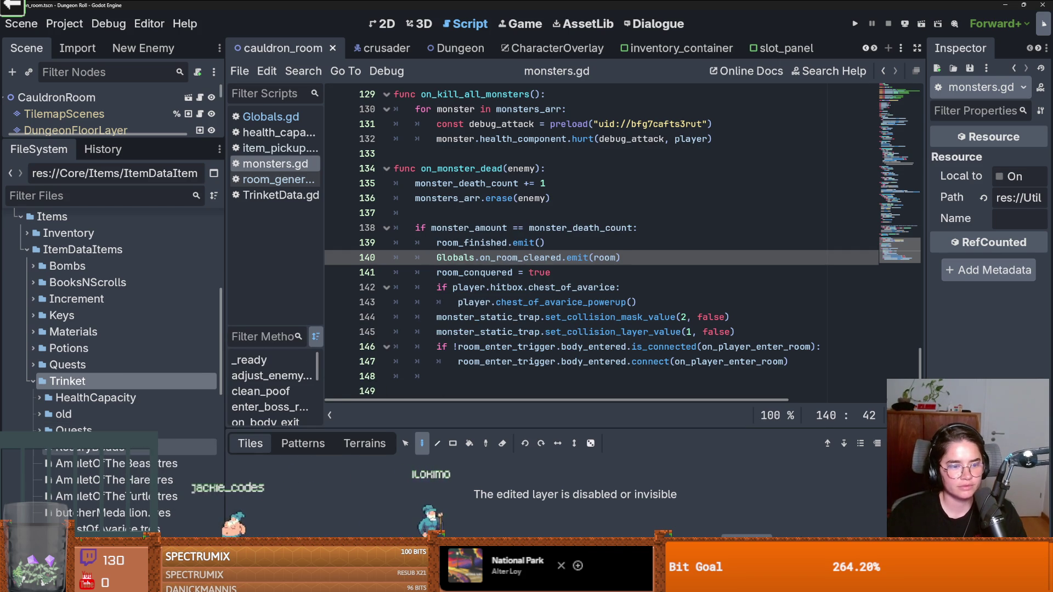
Step: Create the script RosaryBeadTrinket.gd inside the RosaryBeads folder
right_click(123, 447)
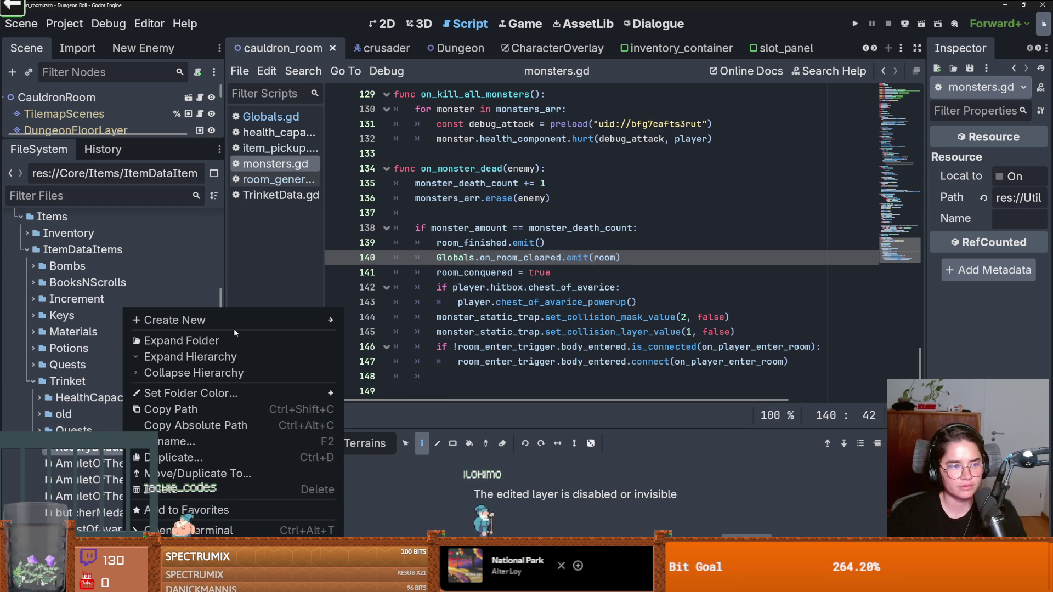
mouse_move(279, 321)
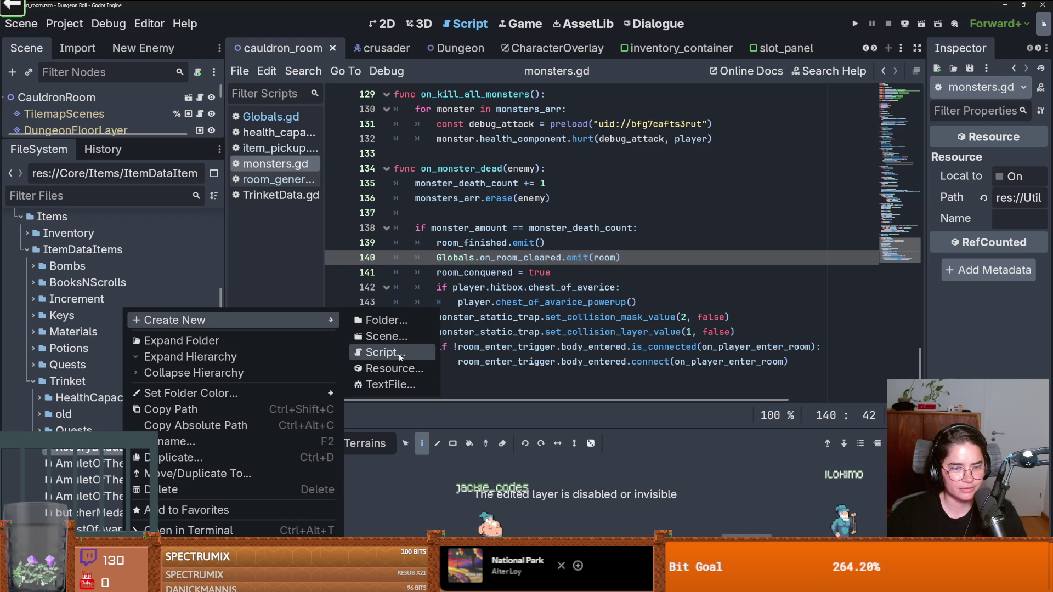
left_click(400, 355)
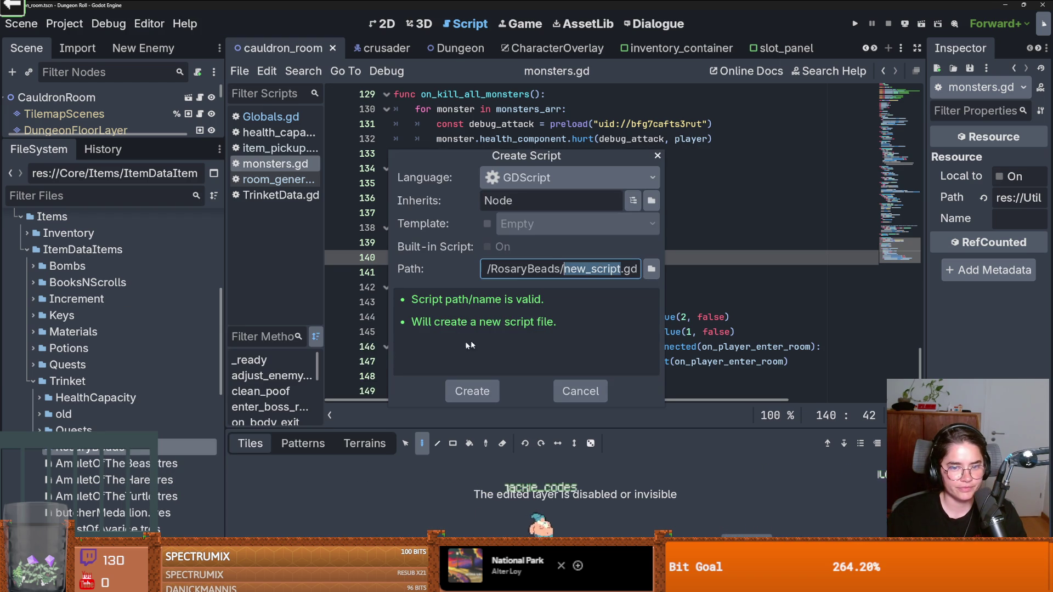
type("RosaryBea")
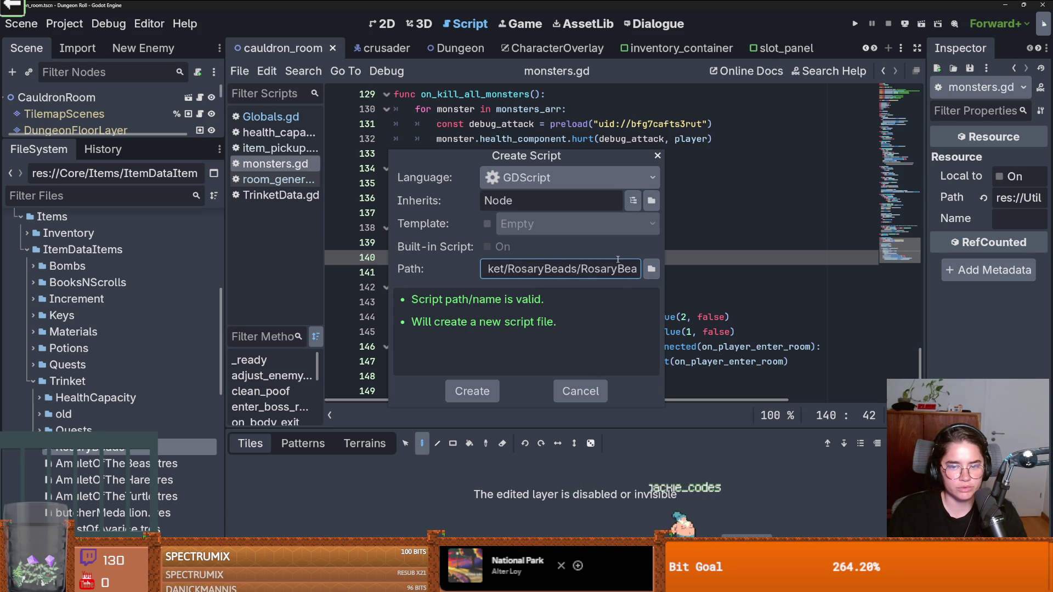
type("Tr")
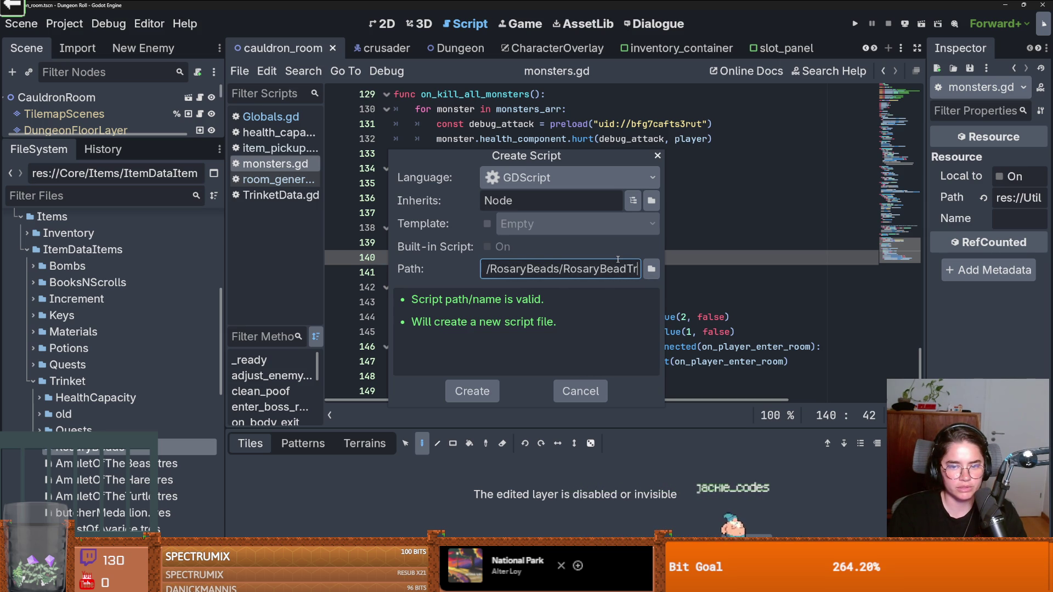
type("inket")
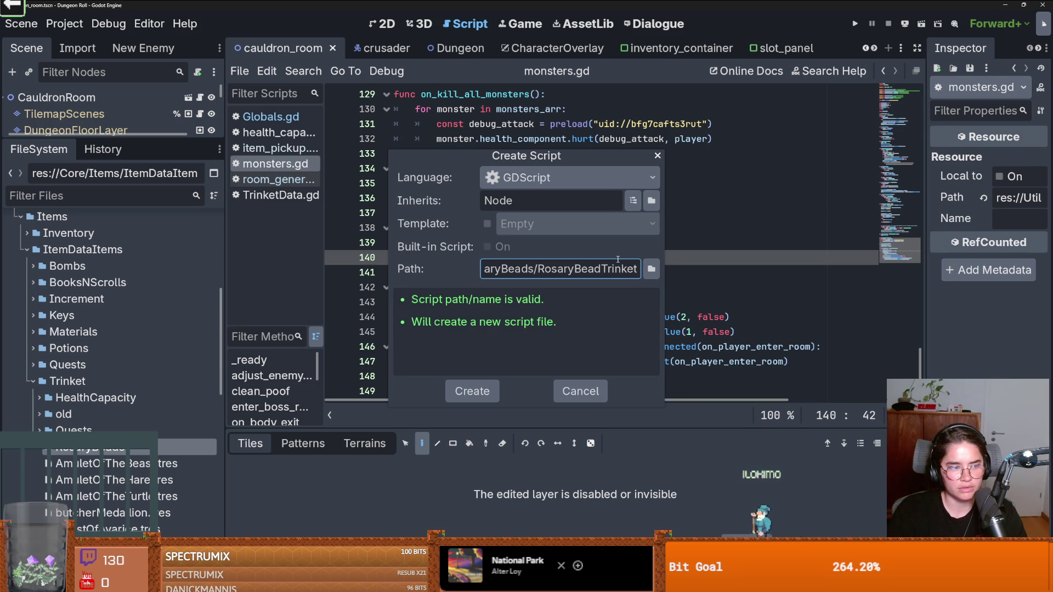
key("Return")
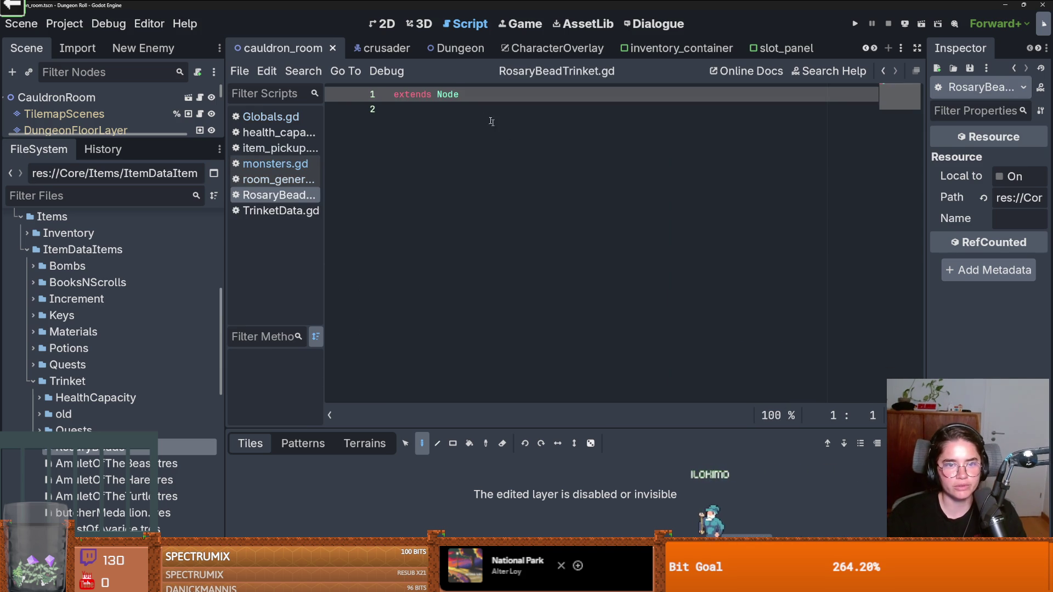
Step: Make the script extend TrinketData with class_name RosaryBeads and an _on_trigger stub containing pass, then save
type("Trinket")
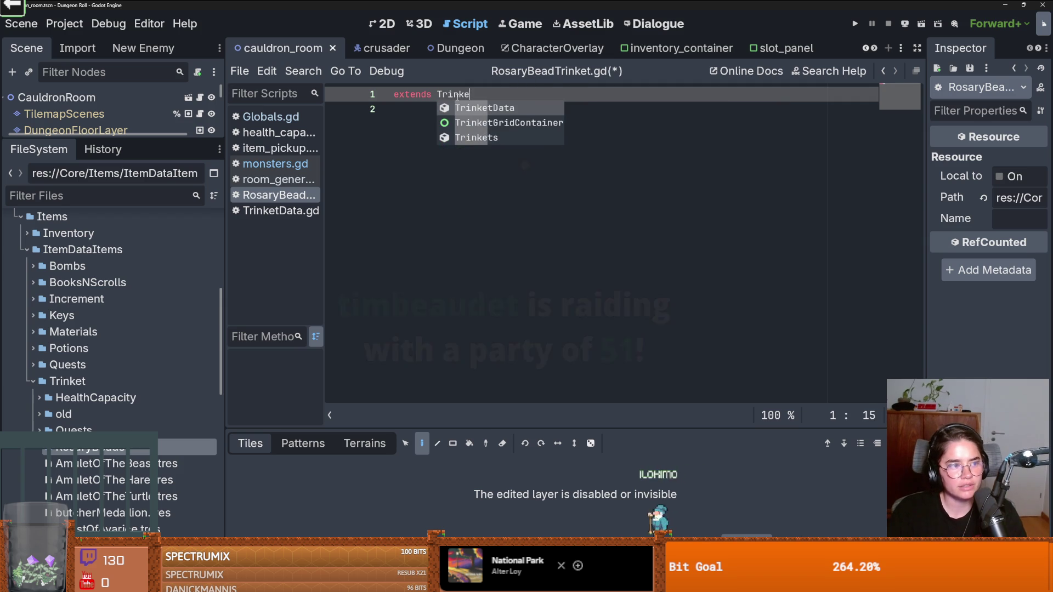
key("Return")
key("Return")
type("class_n")
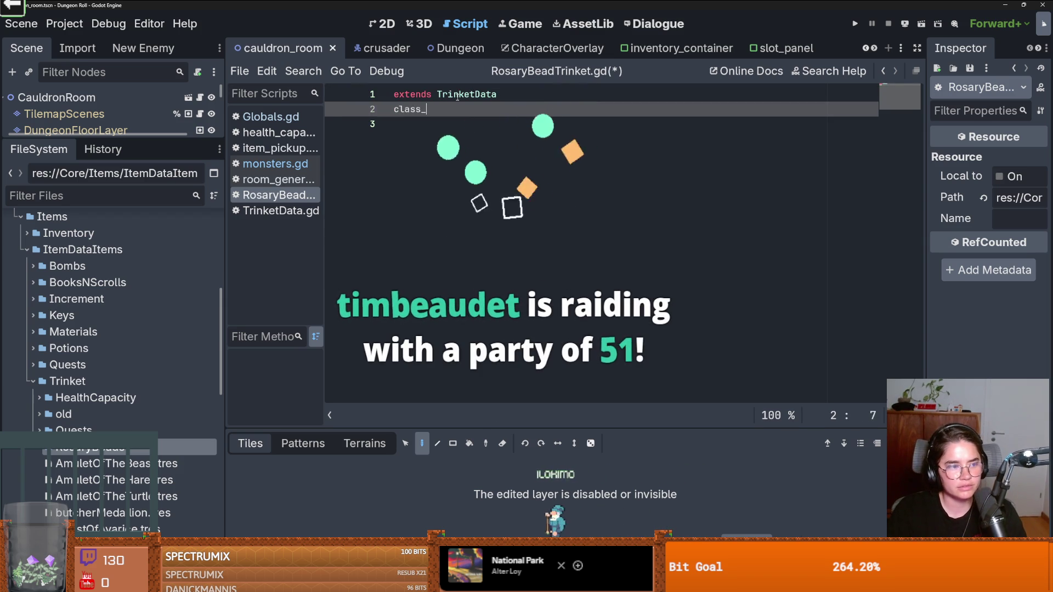
key("Return")
type("Rosar")
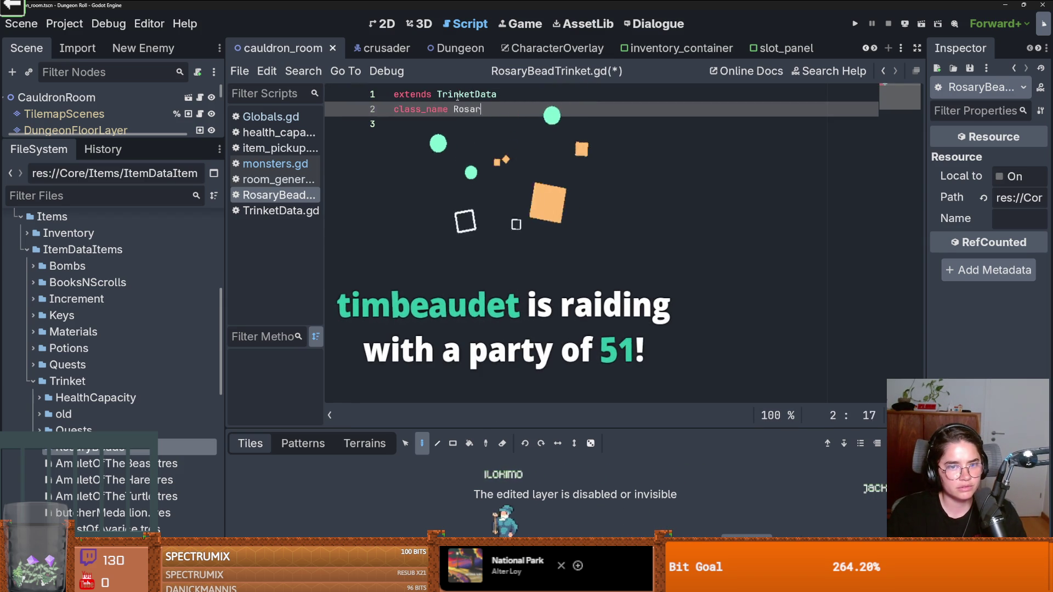
type("yBeads")
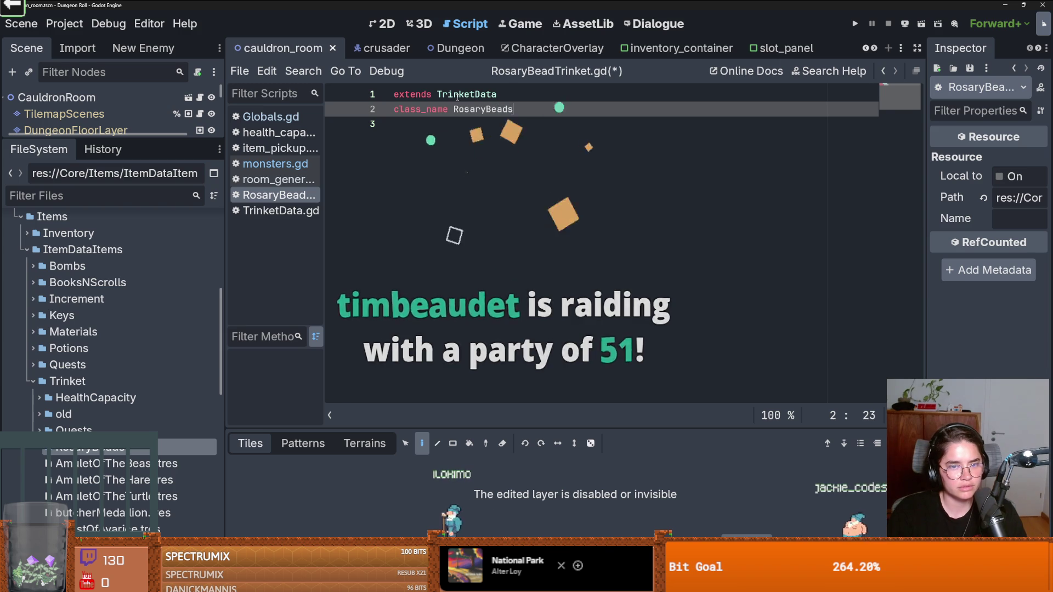
key("Return")
key("Return")
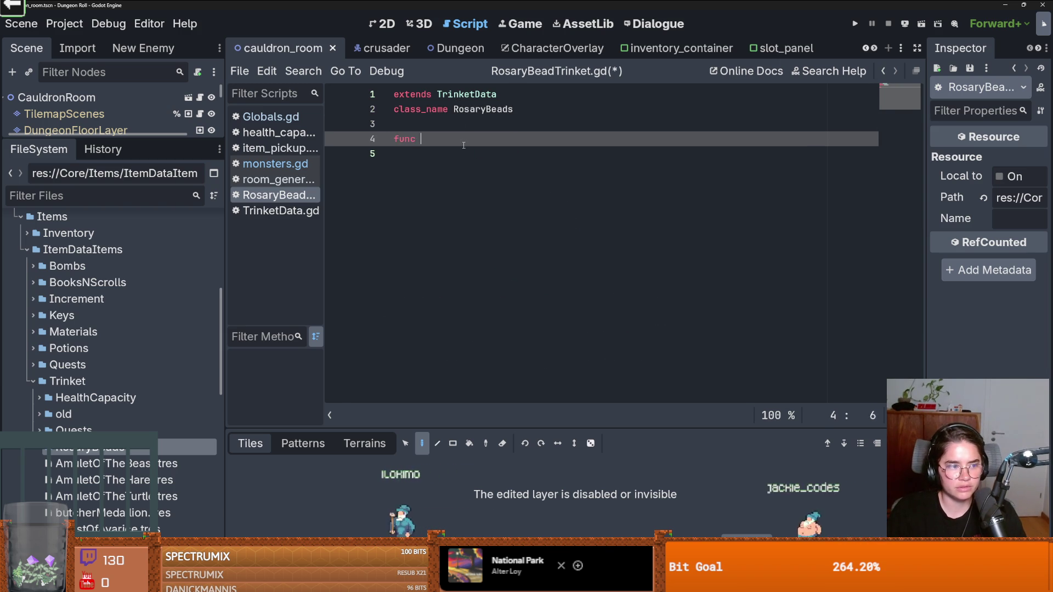
type("_o")
key("Return")
key("Return")
type("pass")
key("ctrl+s")
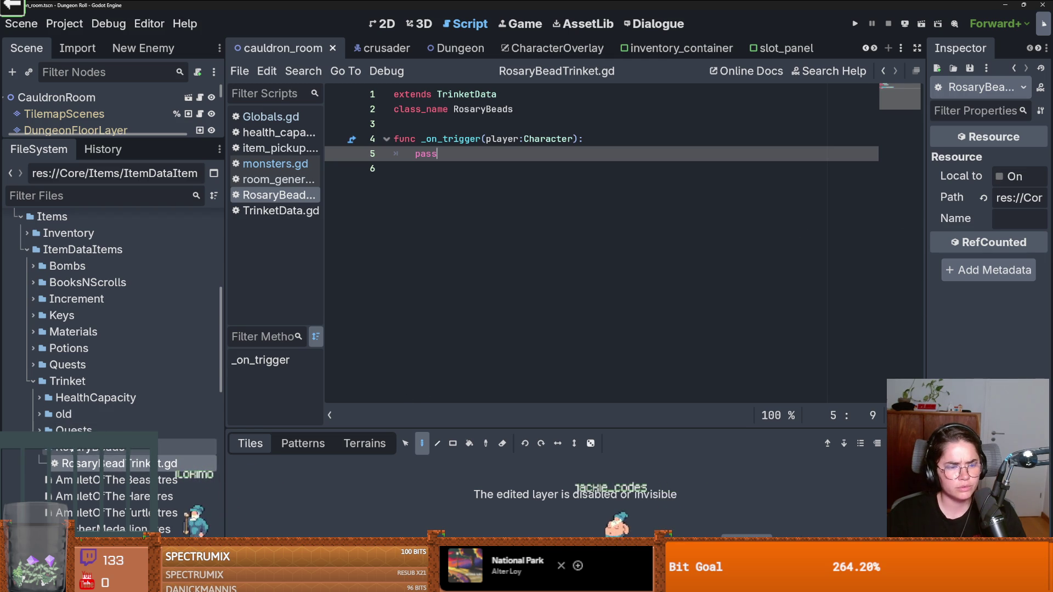
Step: Create RosaryBeads.tres of type RosaryBeads in the RosaryBeads folder and add one Trigger Events entry
right_click(82, 447)
mouse_move(181, 320)
left_click(307, 370)
type("Rosar")
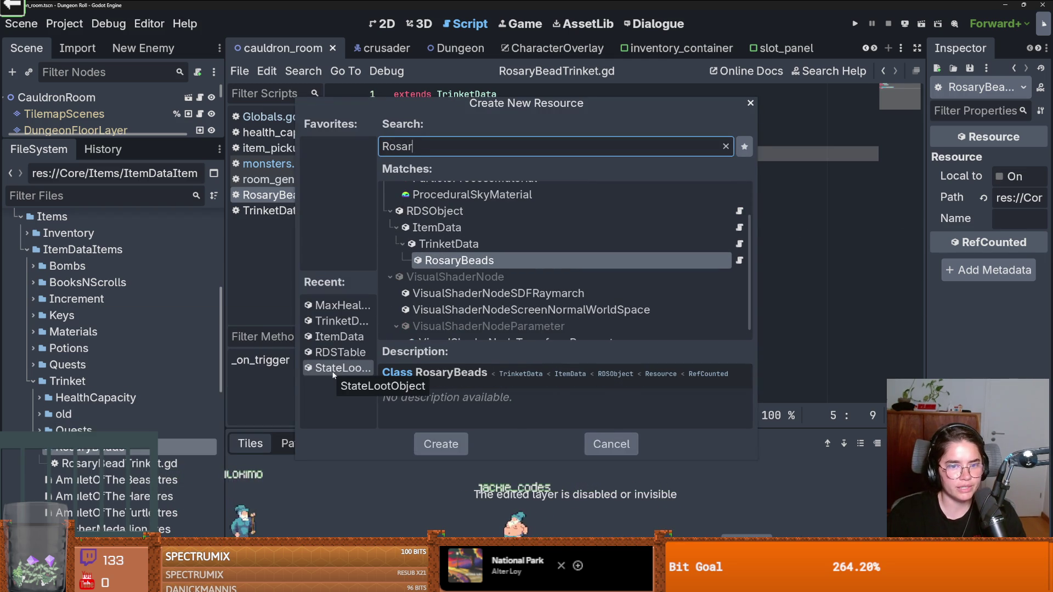
key("Return")
type("RosaryBe")
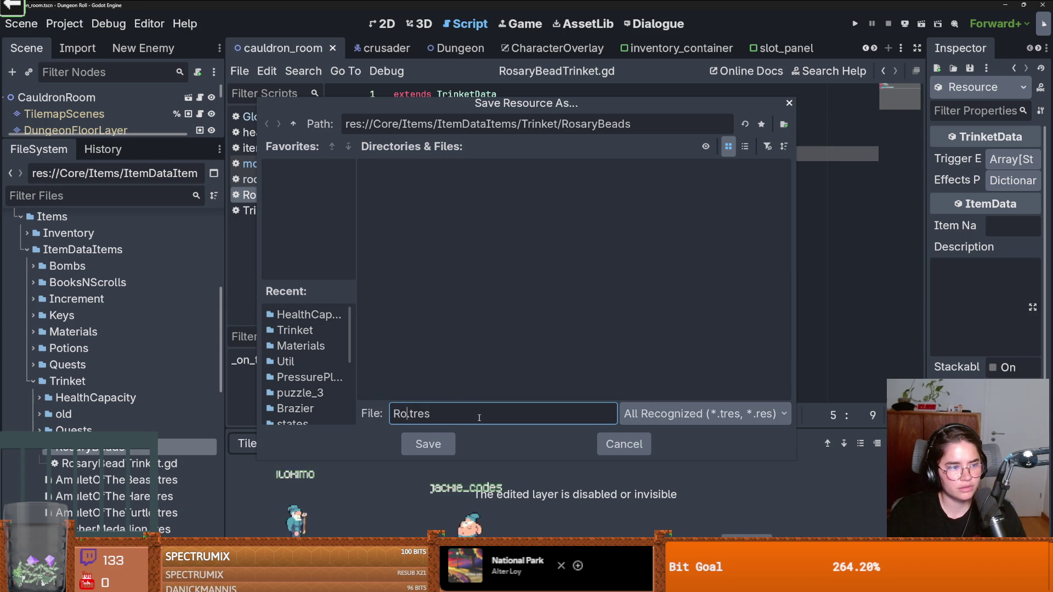
type("ads")
key("Return")
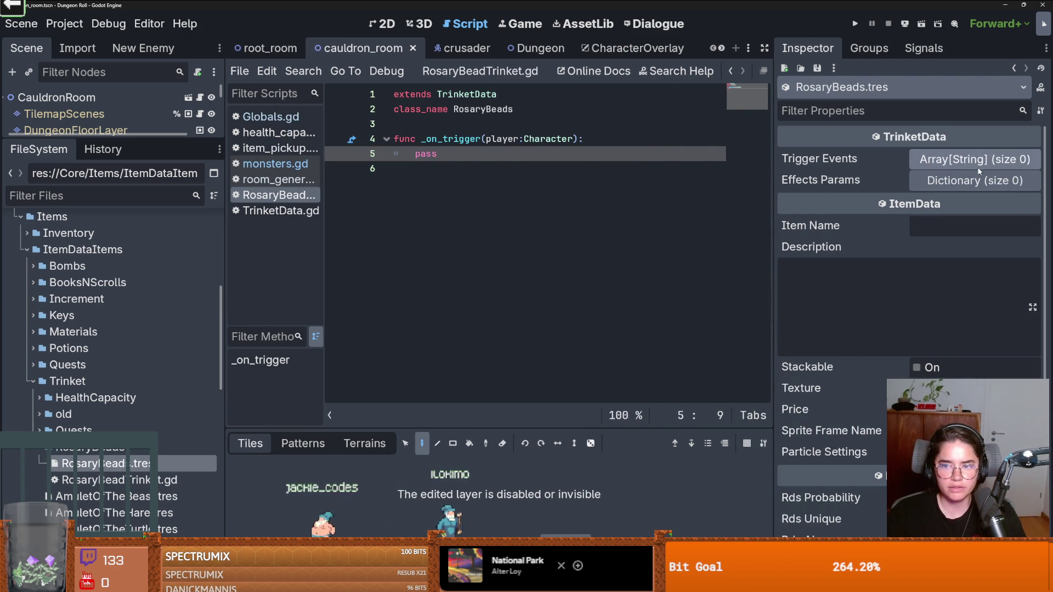
left_click(979, 164)
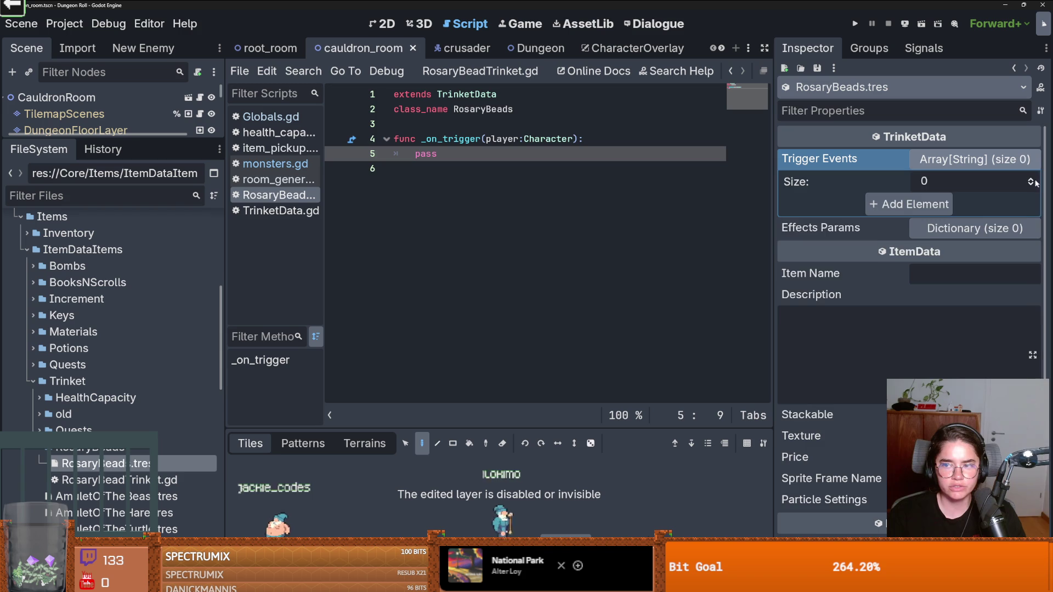
left_click(932, 204)
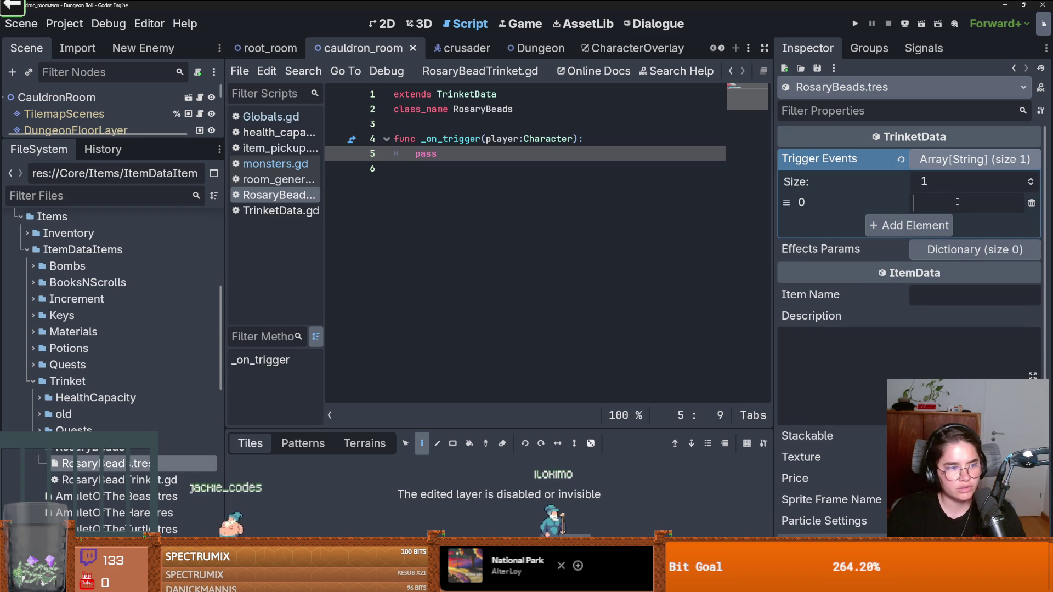
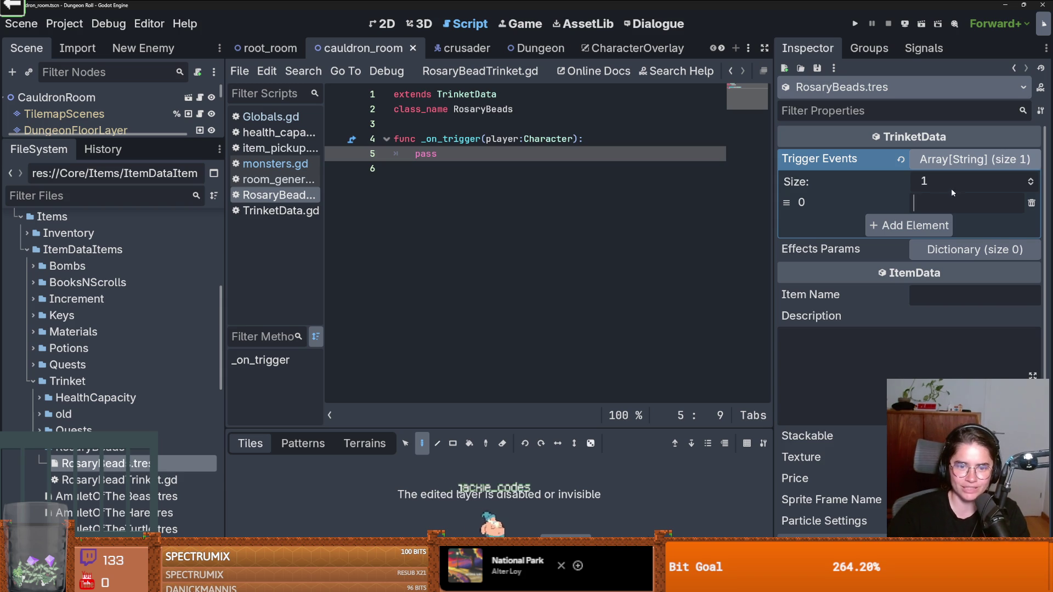
Step: Enlarge the Scene tree panel to show more CauldronRoom nodes and save the scene and script
mouse_move(73, 141)
left_mouse_down()
mouse_move(76, 290)
mouse_move(79, 188)
left_mouse_up()
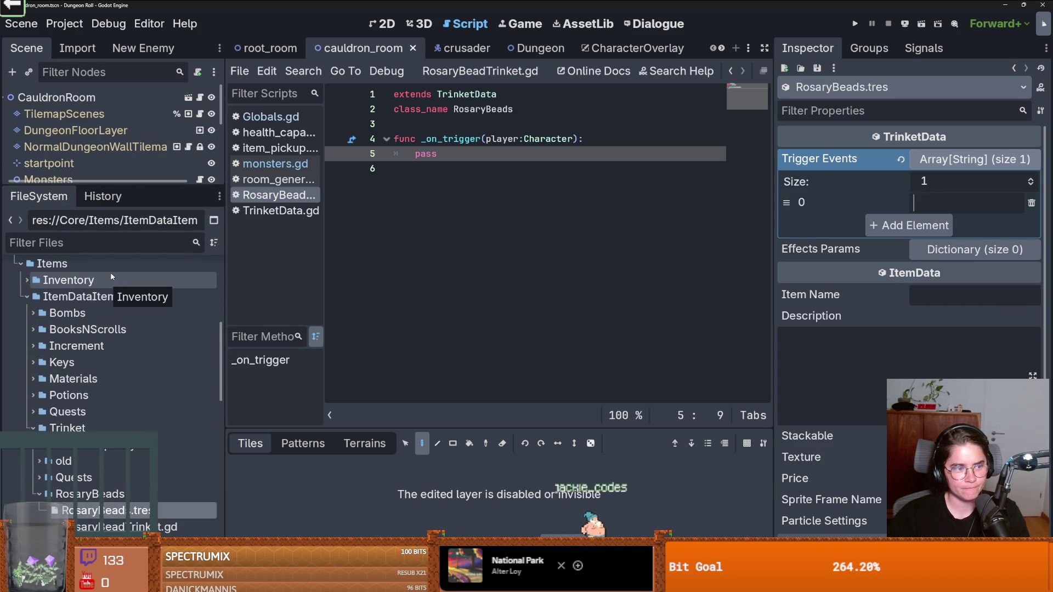
key("Down")
key("ctrl+s")
left_click_drag(130, 185, 130, 201)
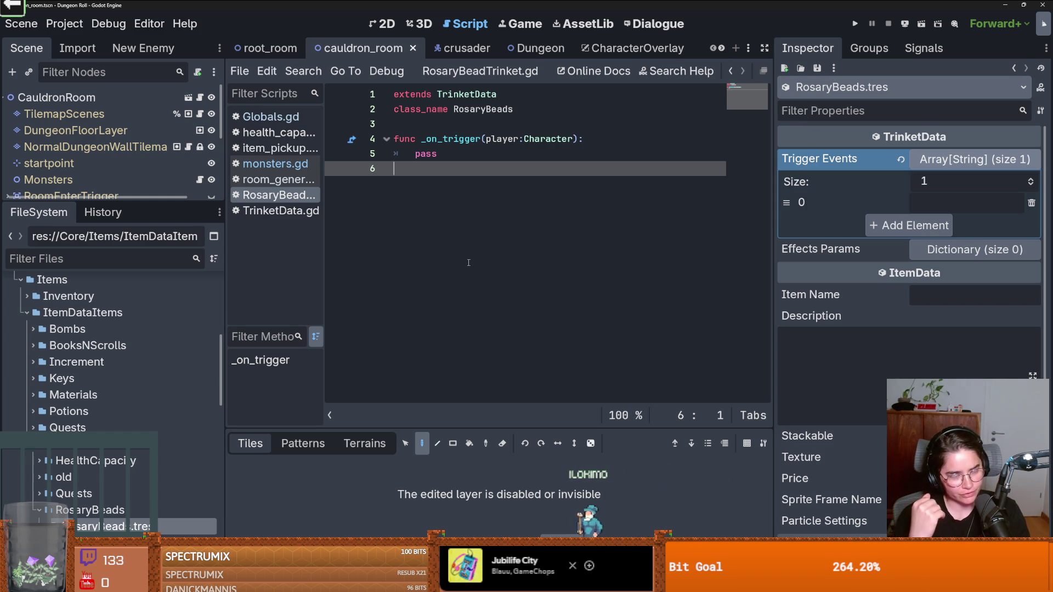
key("ctrl+s")
left_click_drag(143, 203, 143, 364)
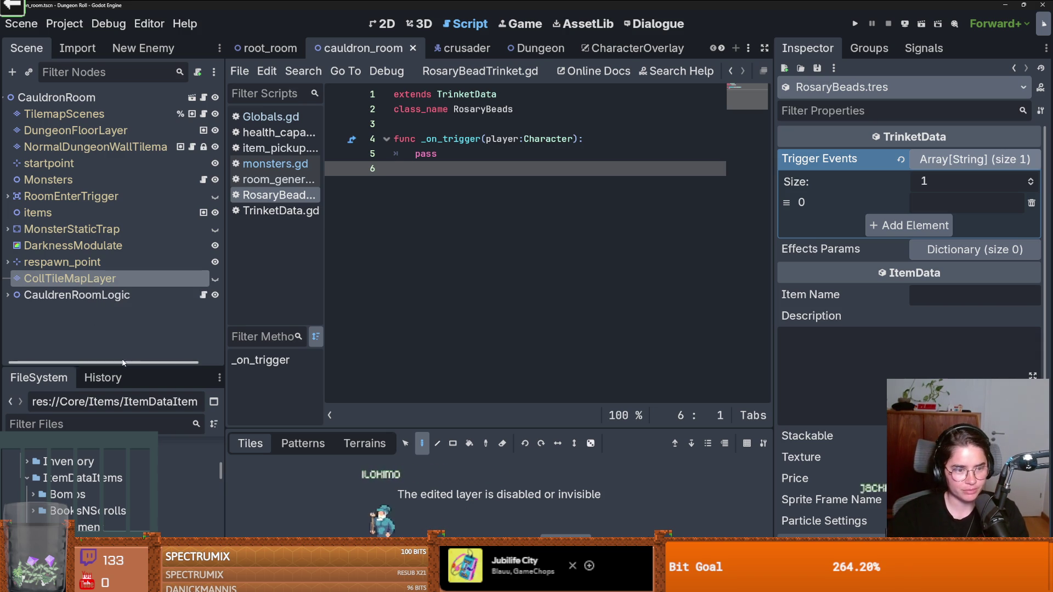
left_click_drag(127, 367, 139, 336)
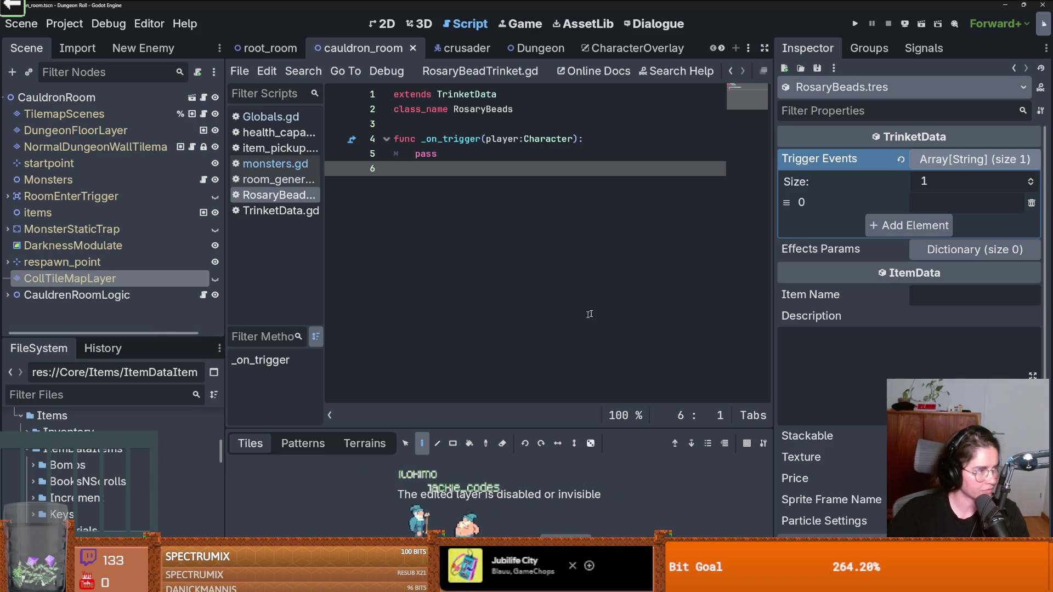
Step: Run the project, select the pass placeholder on line 5, and switch to the Project Manager
key("F6")
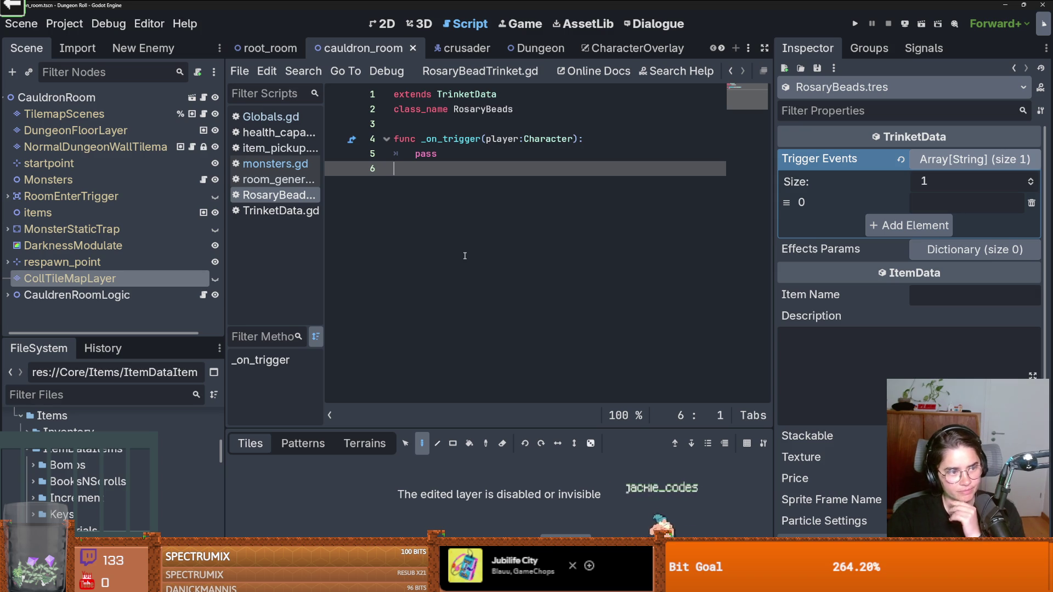
double_click(433, 154)
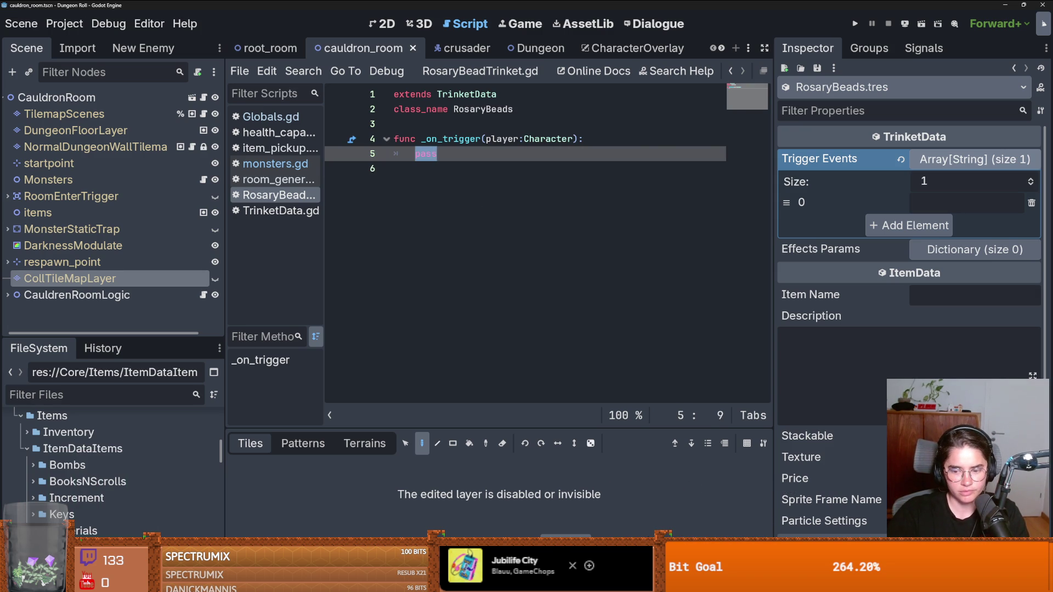
key("alt+Tab")
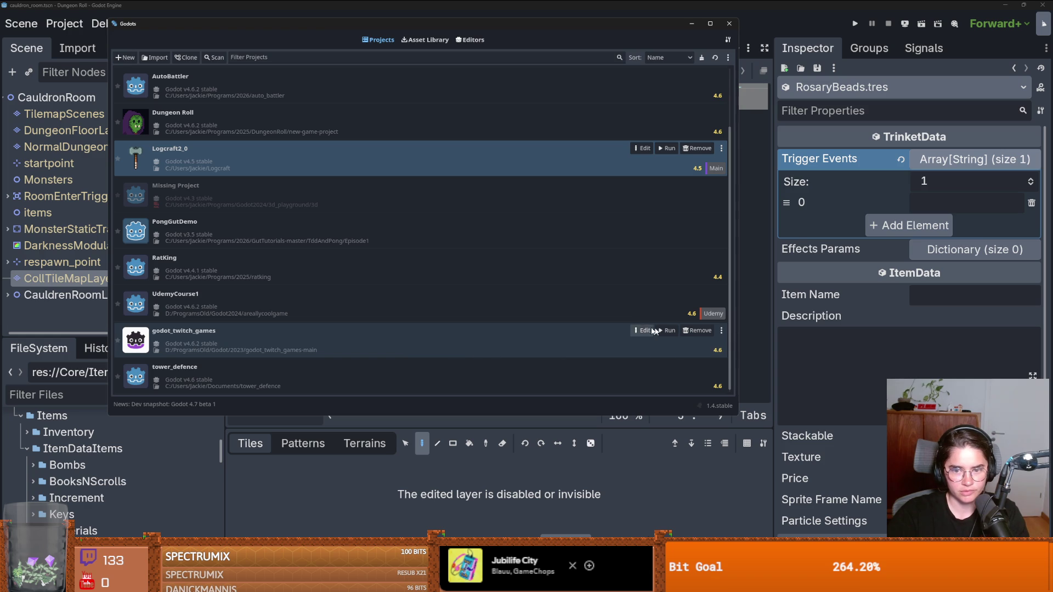
Step: Run godot_twitch_games from the Project Manager, confirm, and pick the Jackie's Lemmings game
left_click(670, 330)
left_click(492, 309)
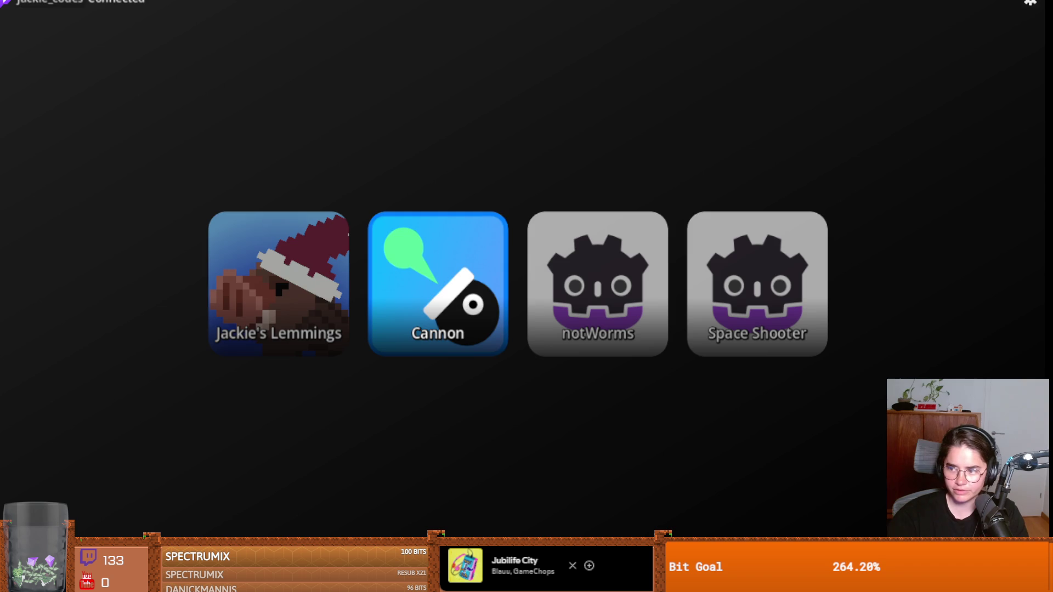
left_click(232, 259)
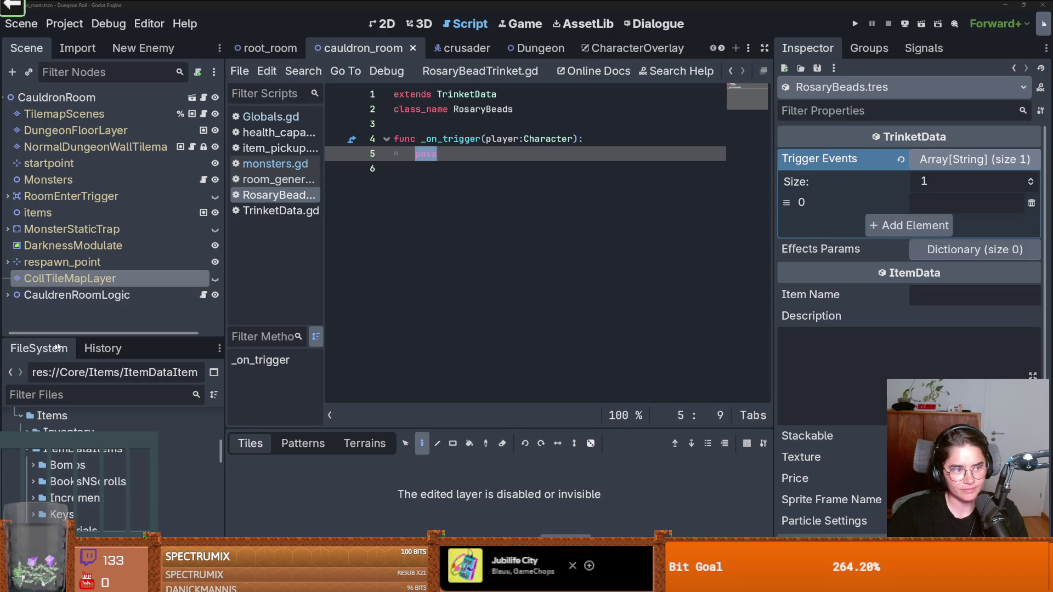
Step: Place the cursor on the empty line after the _on_trigger function in RosaryBeadTrinket.gd
left_click(503, 216)
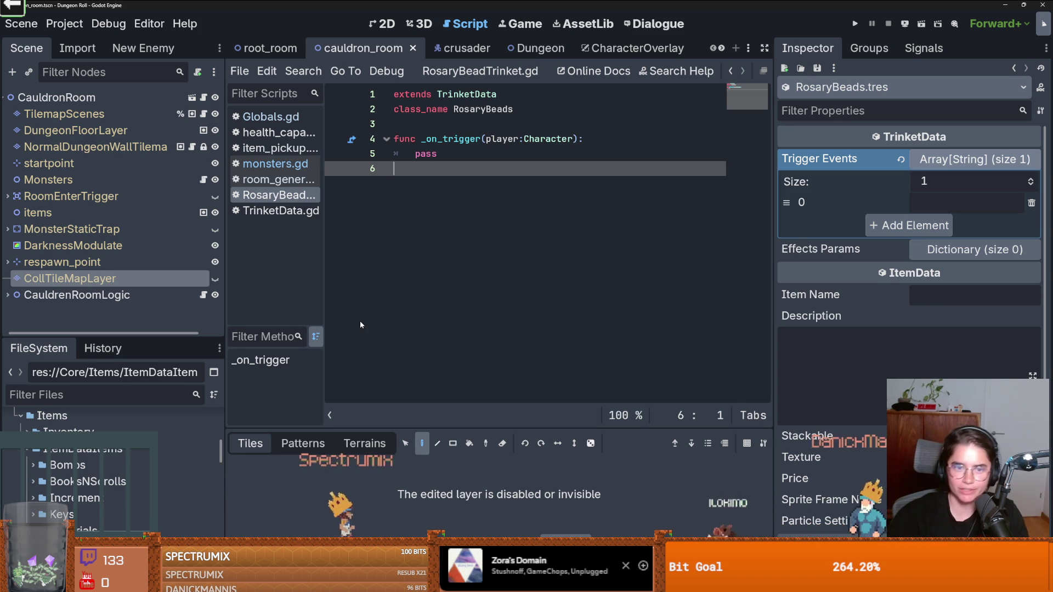
key("Return")
key("ctrl+s")
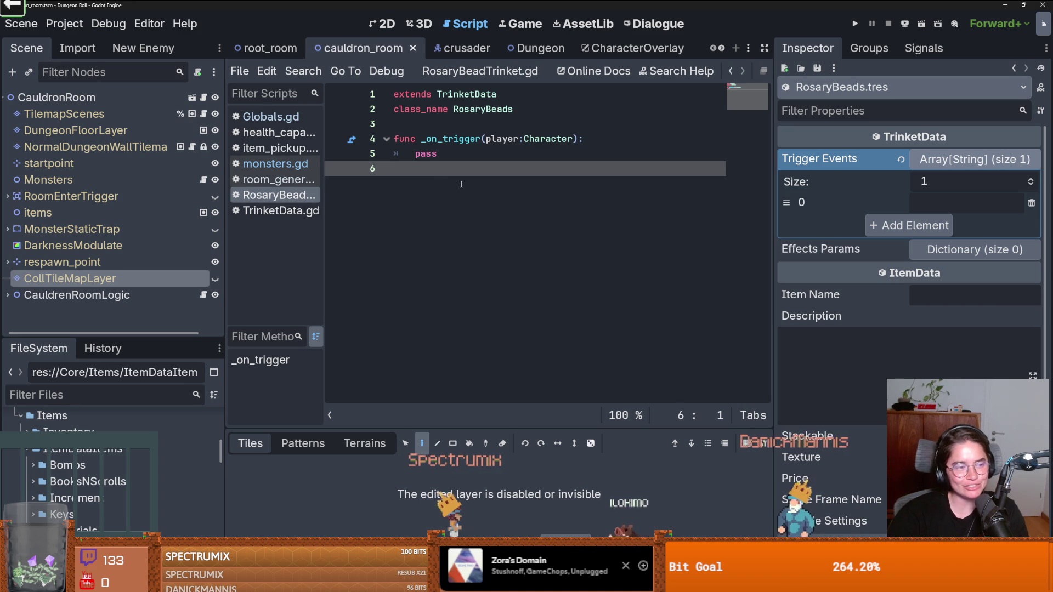
key("Return")
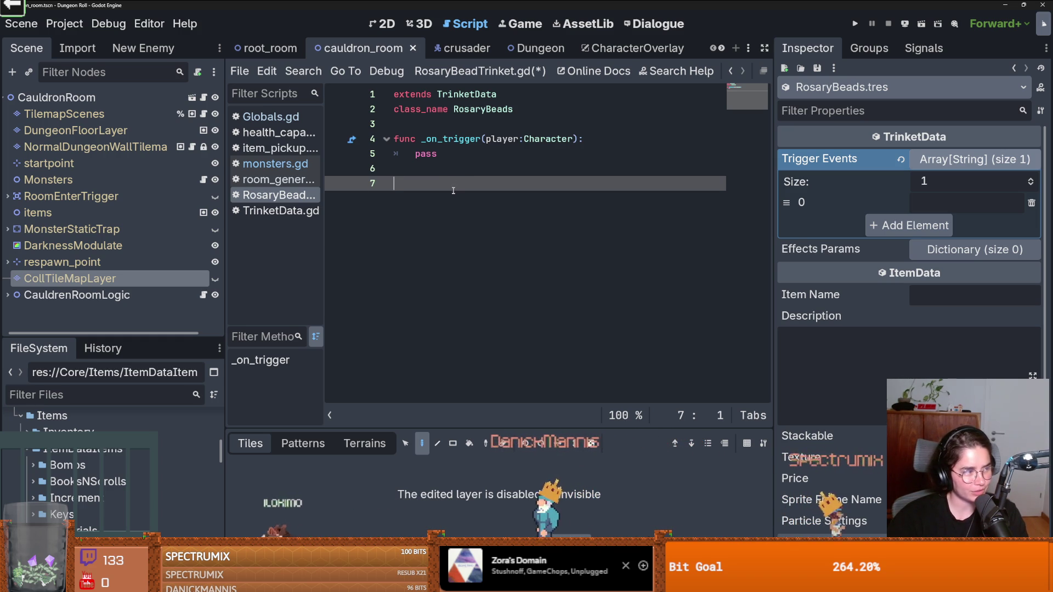
key("ctrl+s")
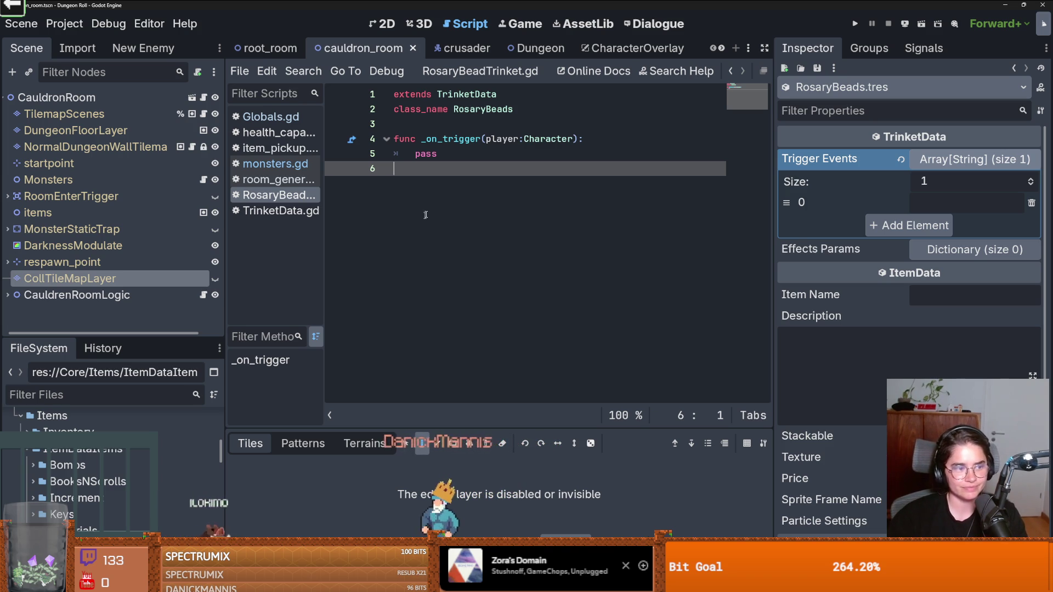
key("Return")
key("ctrl+s")
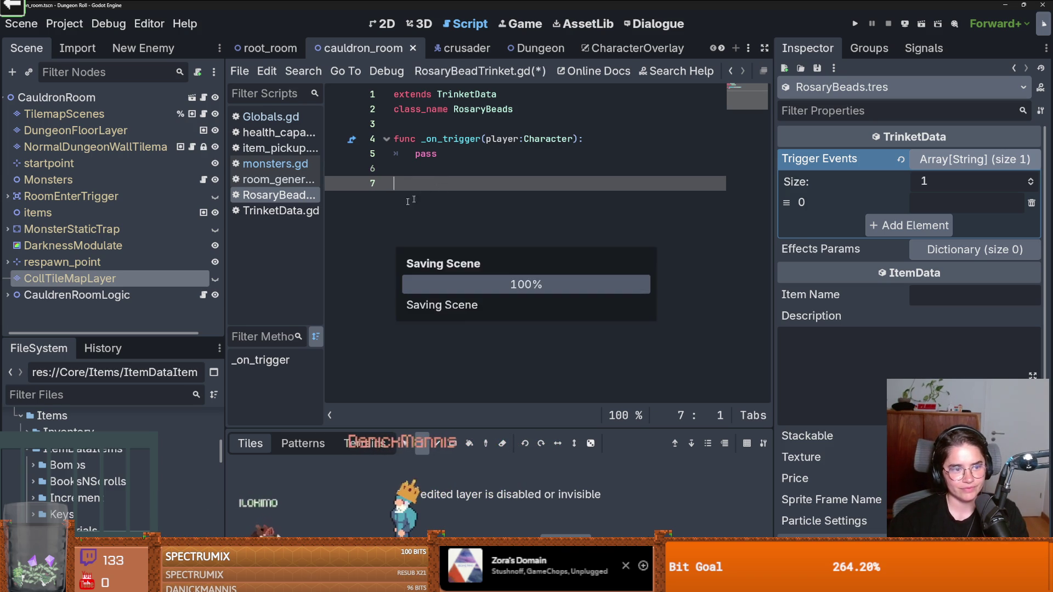
key("Return")
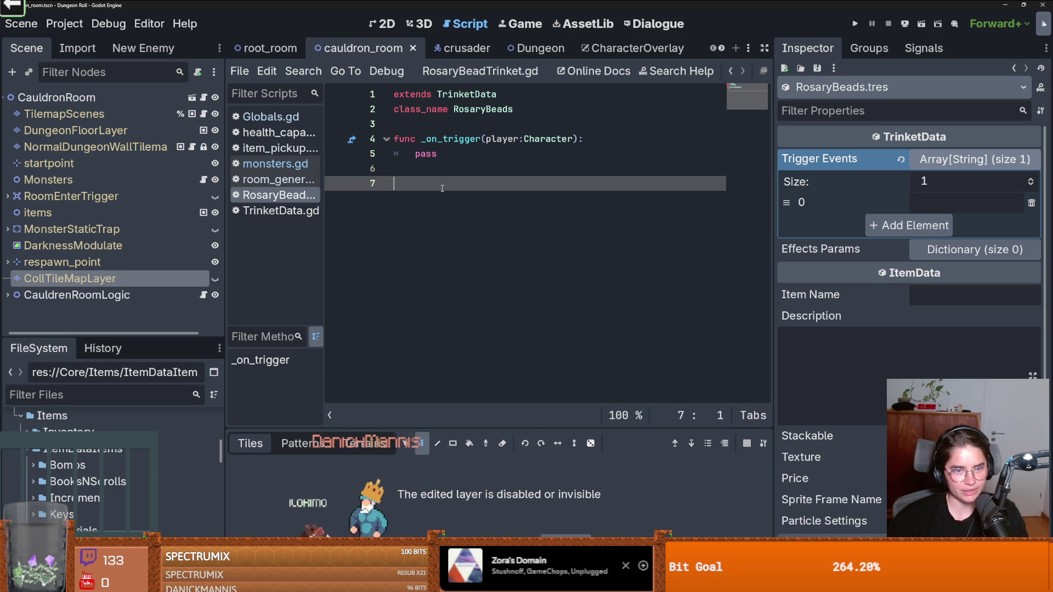
Step: Enlarge the FileSystem list and insert a blank line above the _on_trigger function
left_click_drag(164, 338, 164, 153)
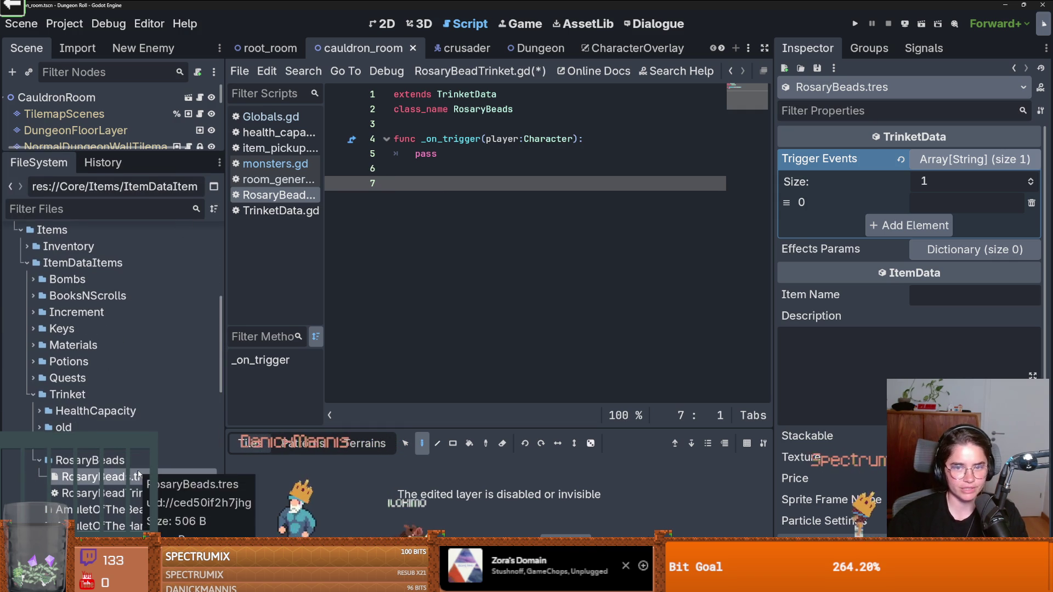
double_click(425, 154)
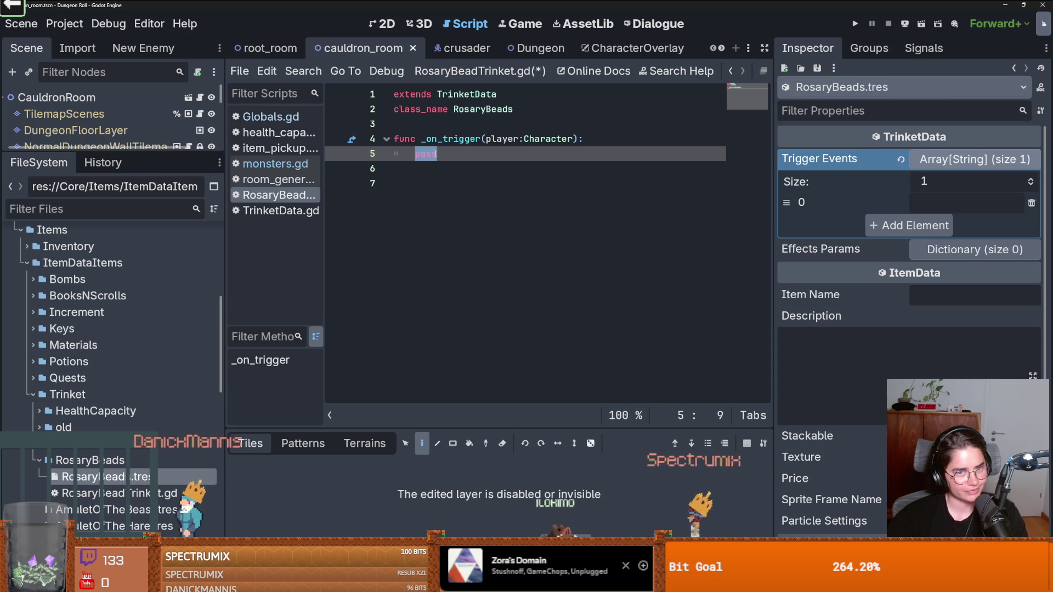
left_click(429, 125)
key("Return")
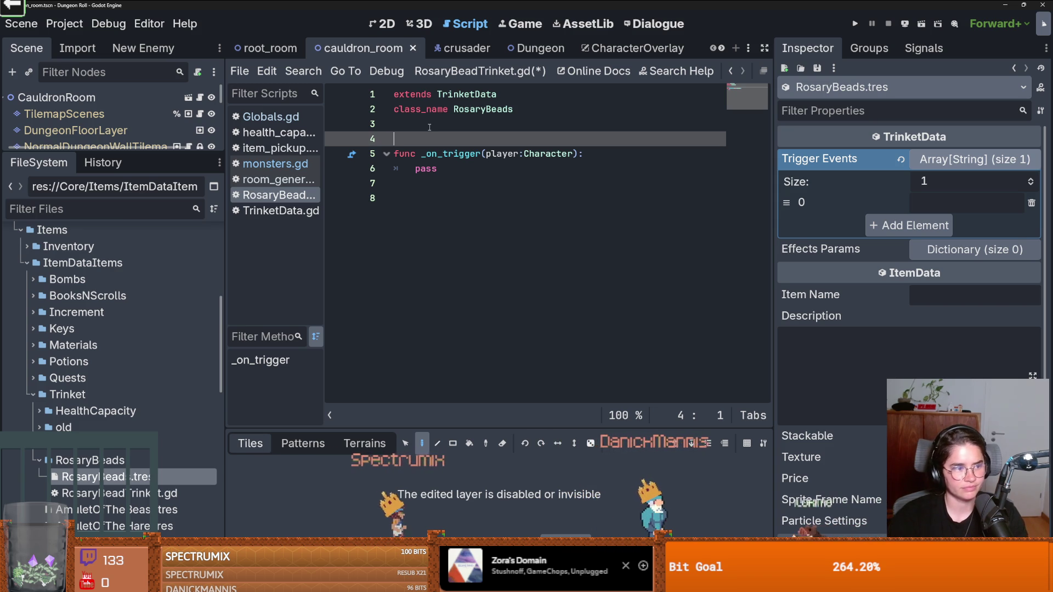
Step: Remove the extra blank line 3 and replace pass with 'player.health_component.he'
left_click(415, 131)
key("Delete")
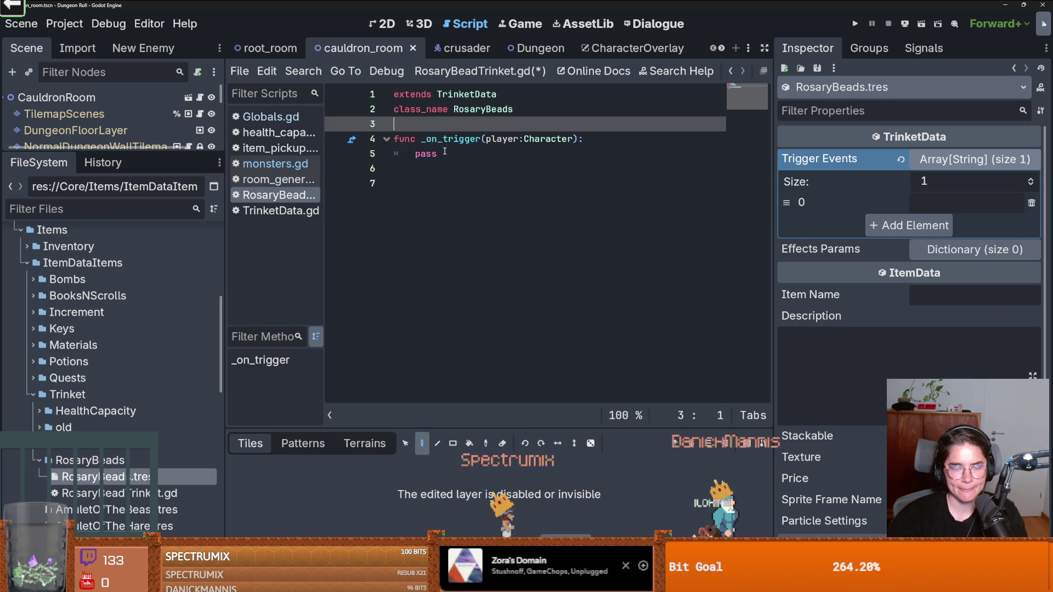
double_click(434, 153)
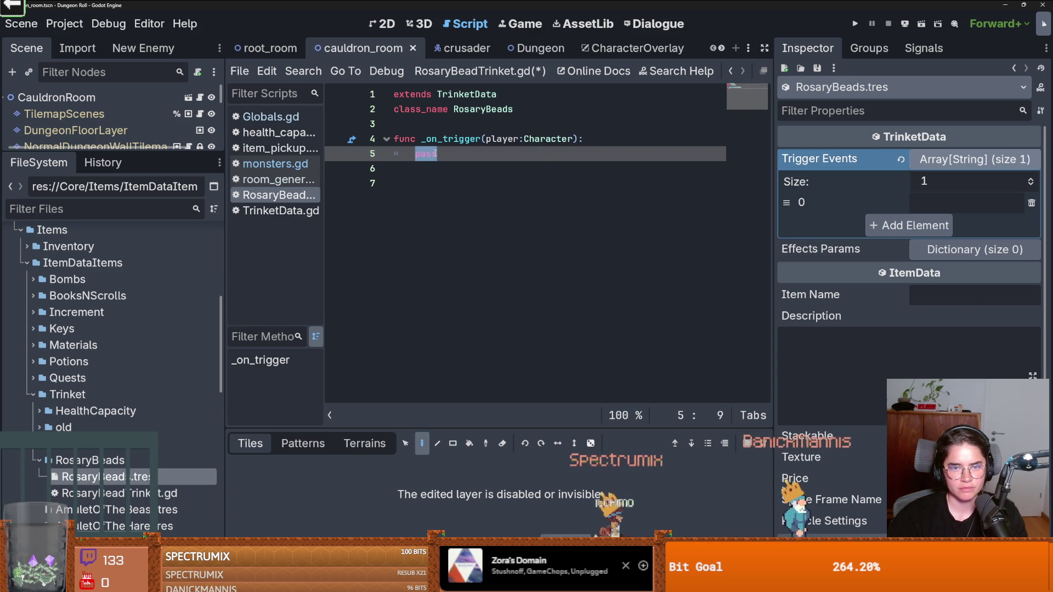
type("player.health_component.he")
Step: Complete the heal() call, add the exported int heal_amount above the function, and save
key("Return")
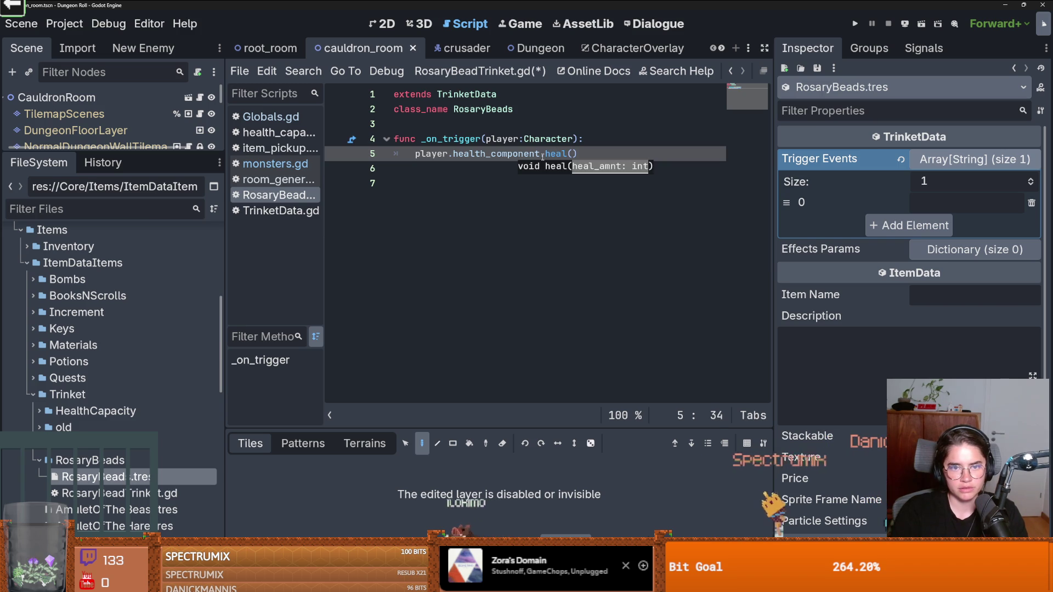
left_click(519, 126)
key("Return")
key("Return")
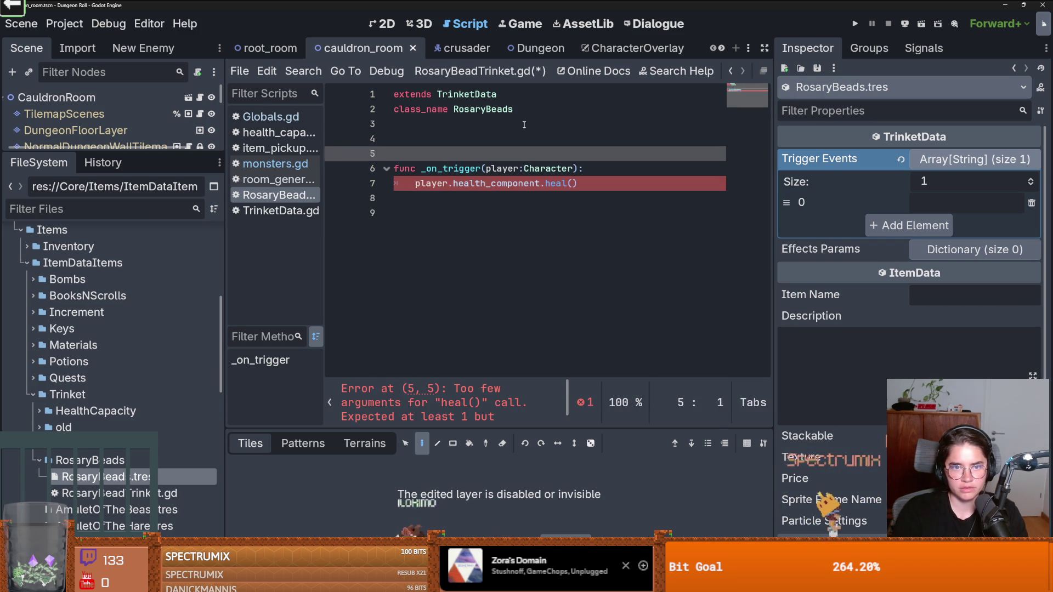
key("Up")
key("Up")
left_click(515, 137)
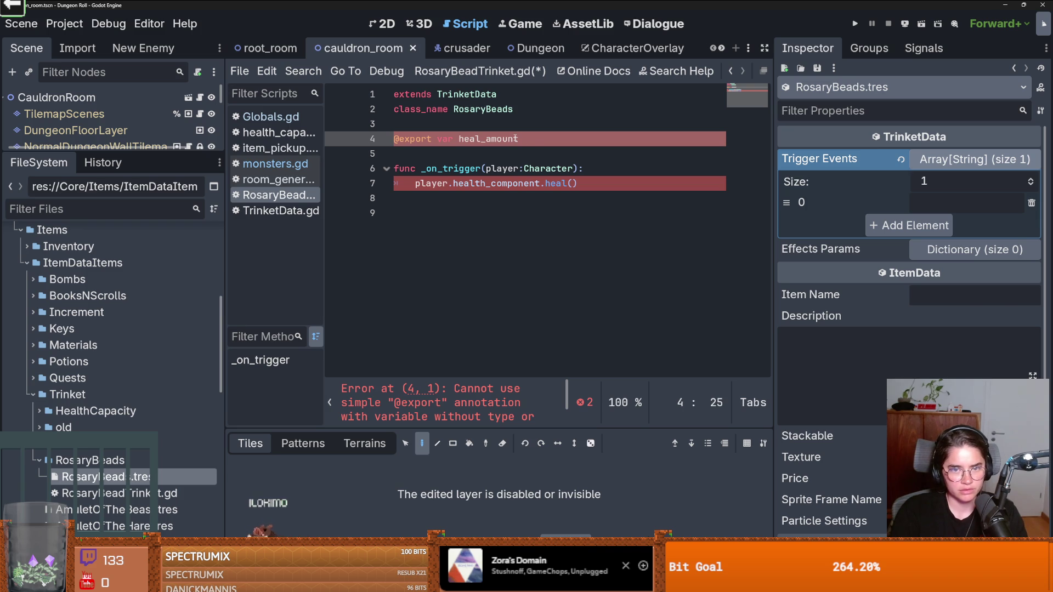
type(" : int")
key("ctrl+s")
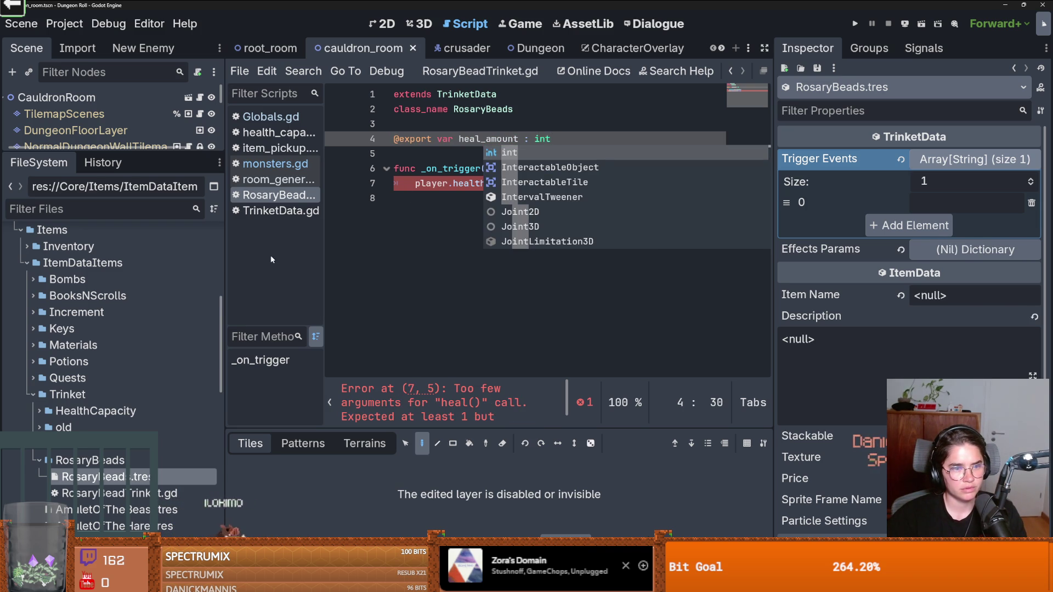
left_click(437, 197)
Step: Save, then start editing the first Trigger Events entry as 'on_'
left_click(108, 216)
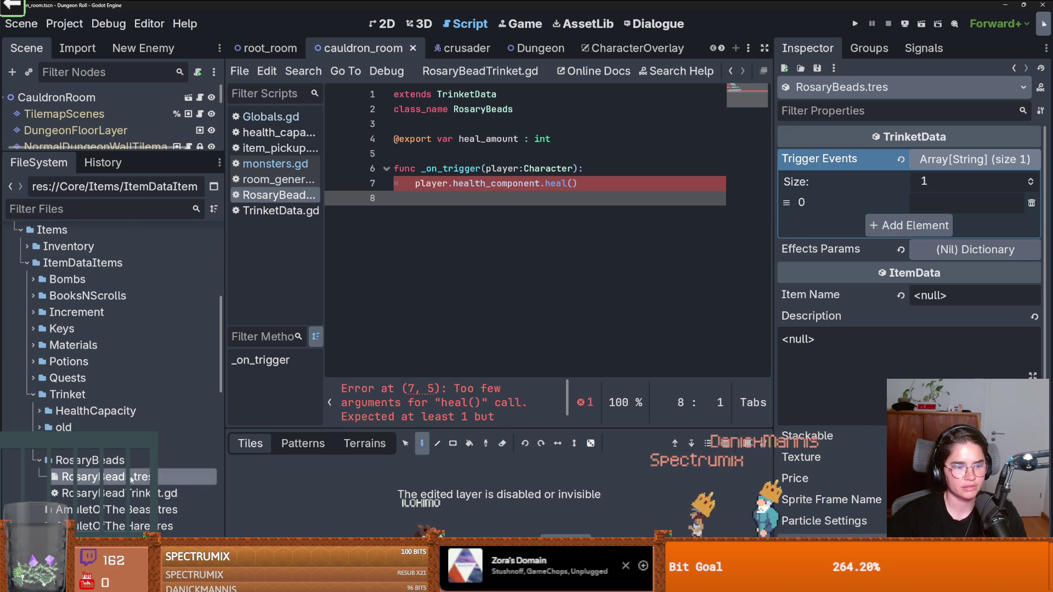
left_click(975, 159)
key("ctrl+s")
left_click(975, 159)
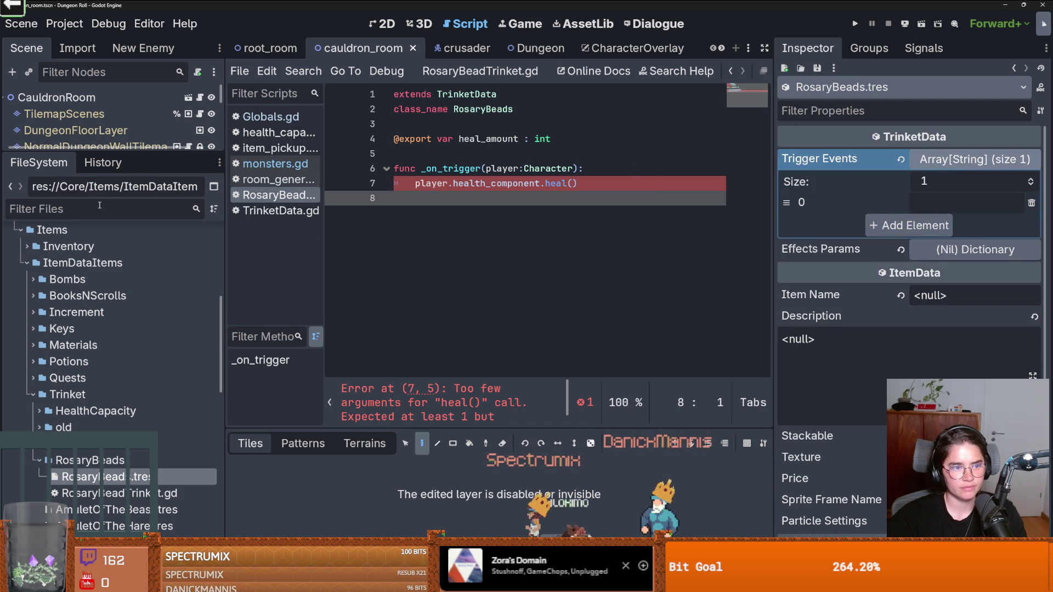
left_click(935, 200)
type("on_room_cleared(room")
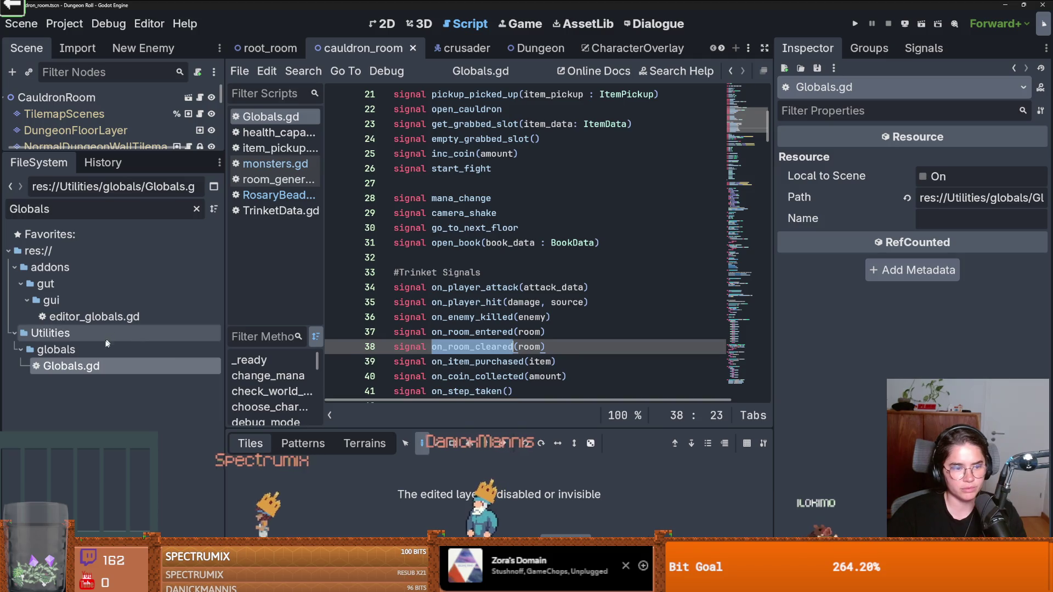
Step: Filter the FileSystem to 'Rosar' and load RosaryBeads.tres in a wider Inspector
key("ctrl+a")
type("Rosar")
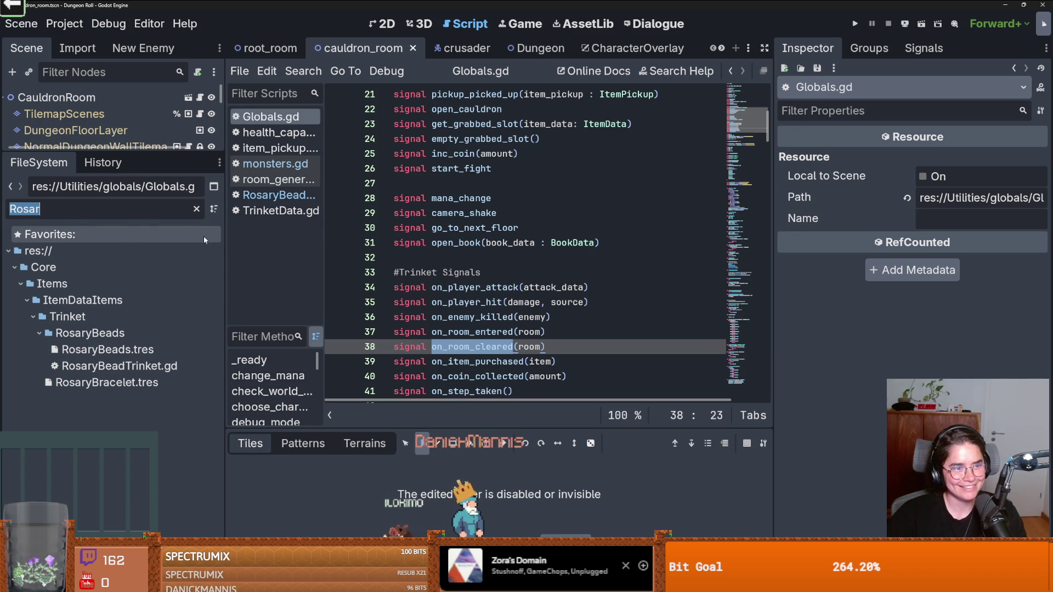
type("on_room_cleared")
key("ctrl+z")
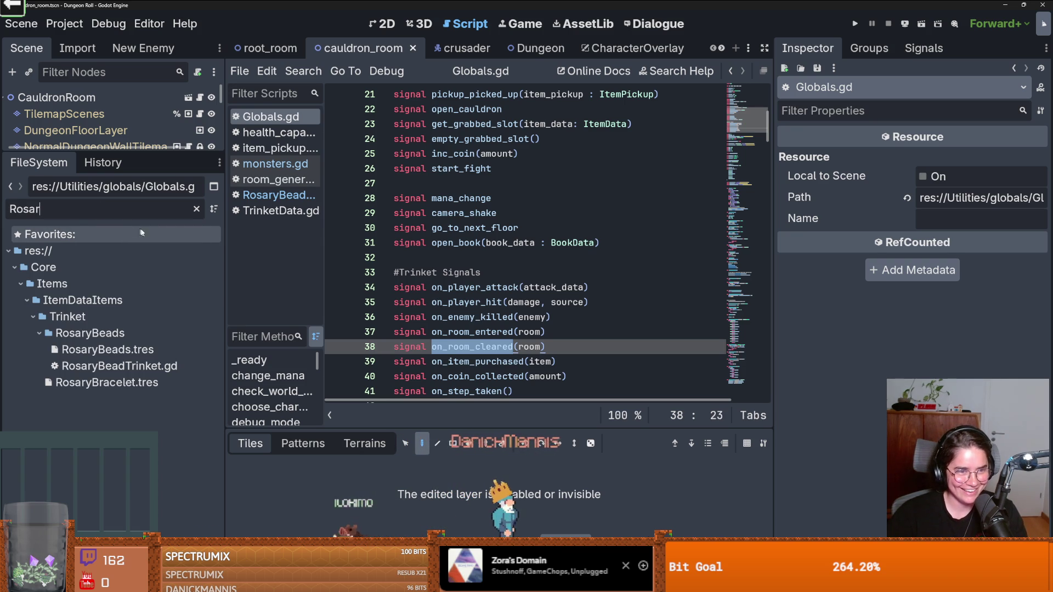
left_click(156, 352)
left_click_drag(774, 297, 643, 279)
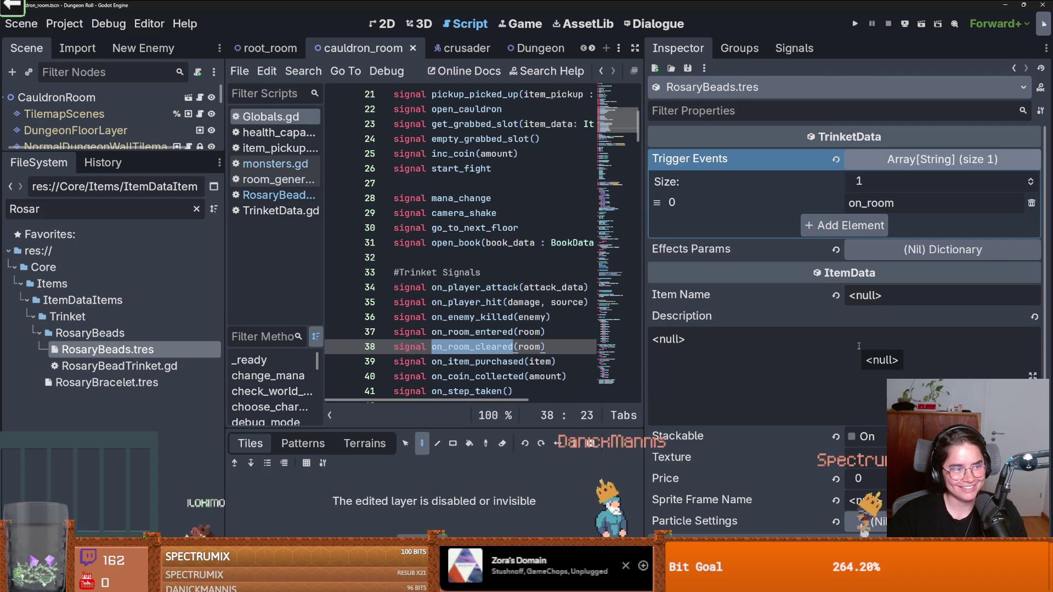
Step: Set the RosaryBeads Trigger Events entry to on_room_cleared and save the scene
double_click(878, 203)
type("on_room_cleared")
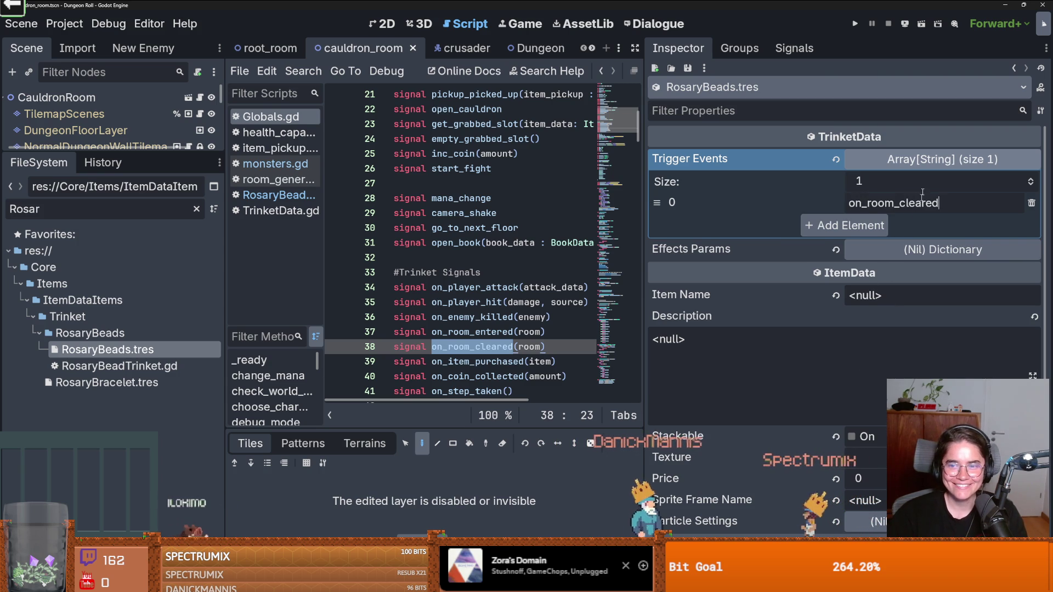
key("ctrl+s")
left_click_drag(647, 301, 722, 302)
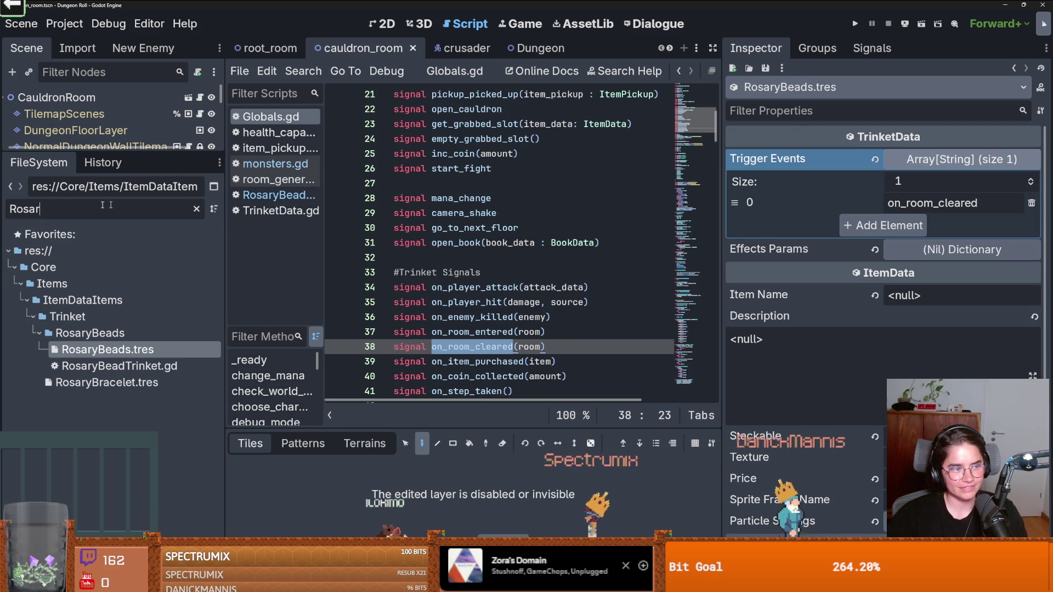
left_click(196, 209)
left_click_drag(144, 150, 148, 324)
key("ctrl+s")
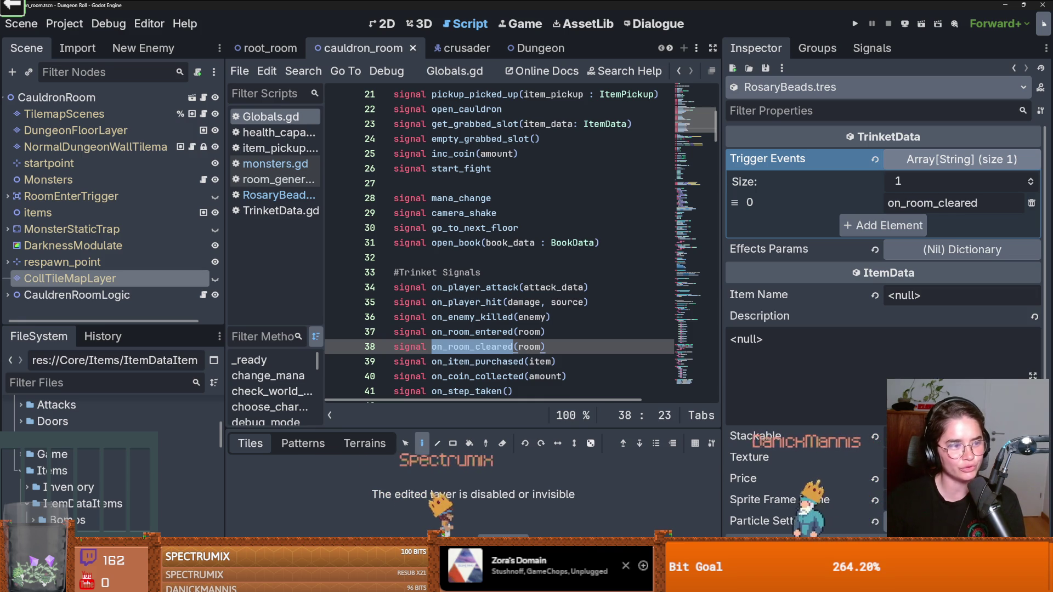
Step: Enlarge the file tree and filter the FileSystem to 'trinket_d'
left_click(410, 287)
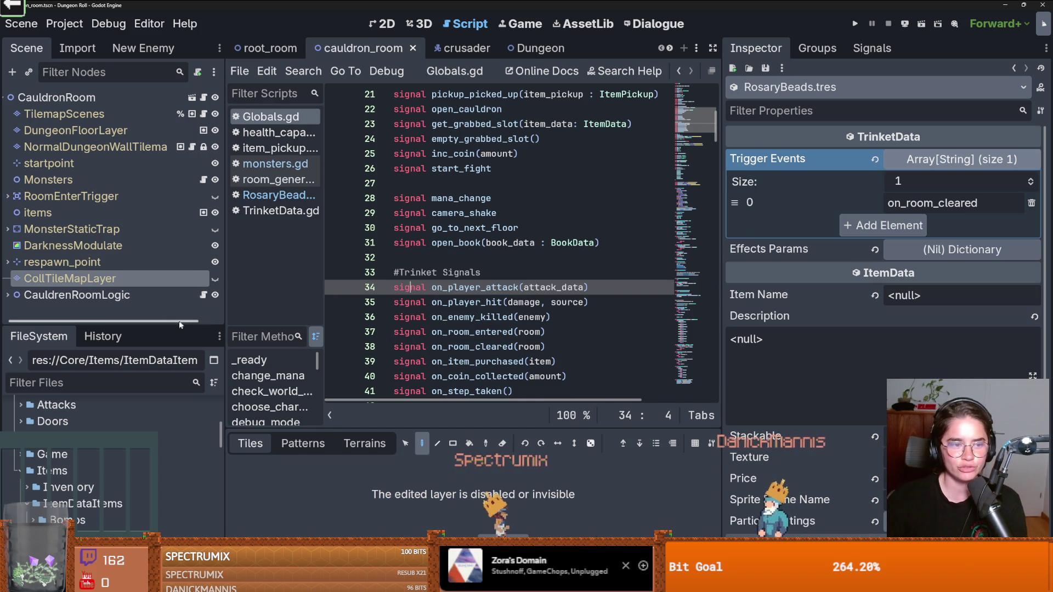
scroll(557, 292, "down", 3)
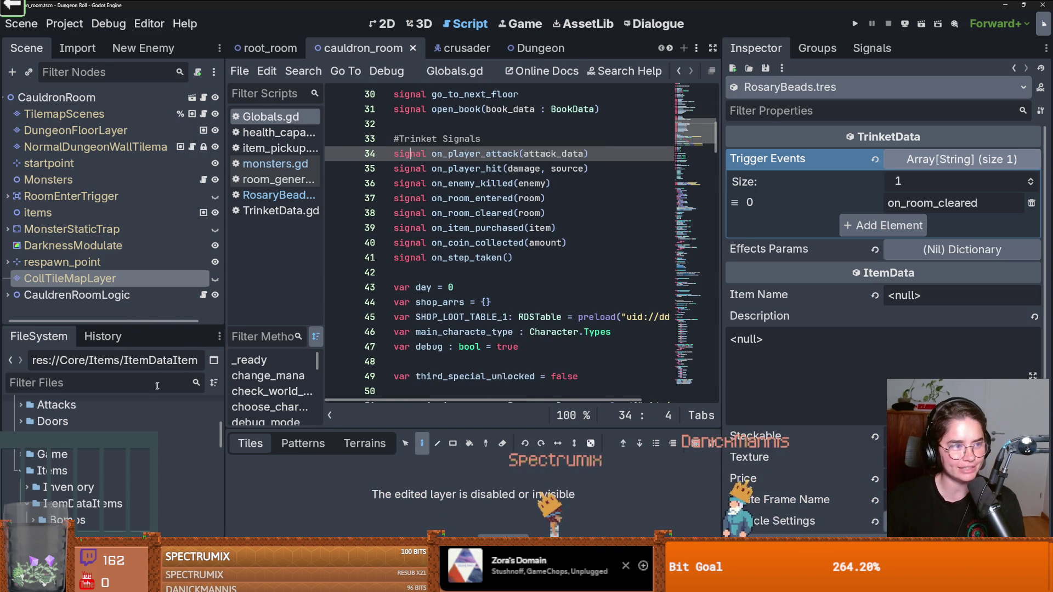
left_click_drag(148, 326, 148, 188)
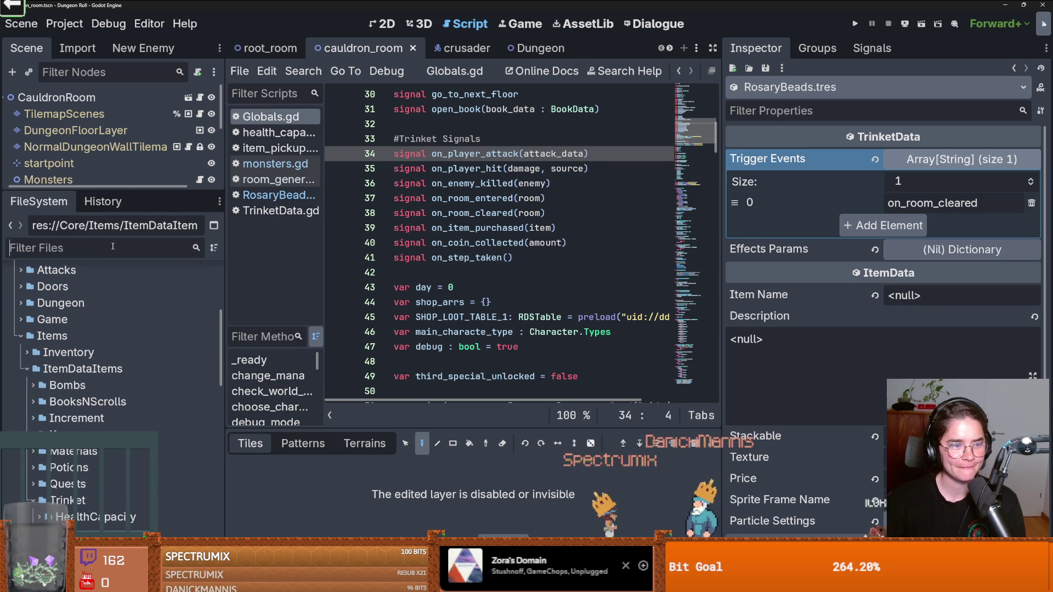
type("trinket_d")
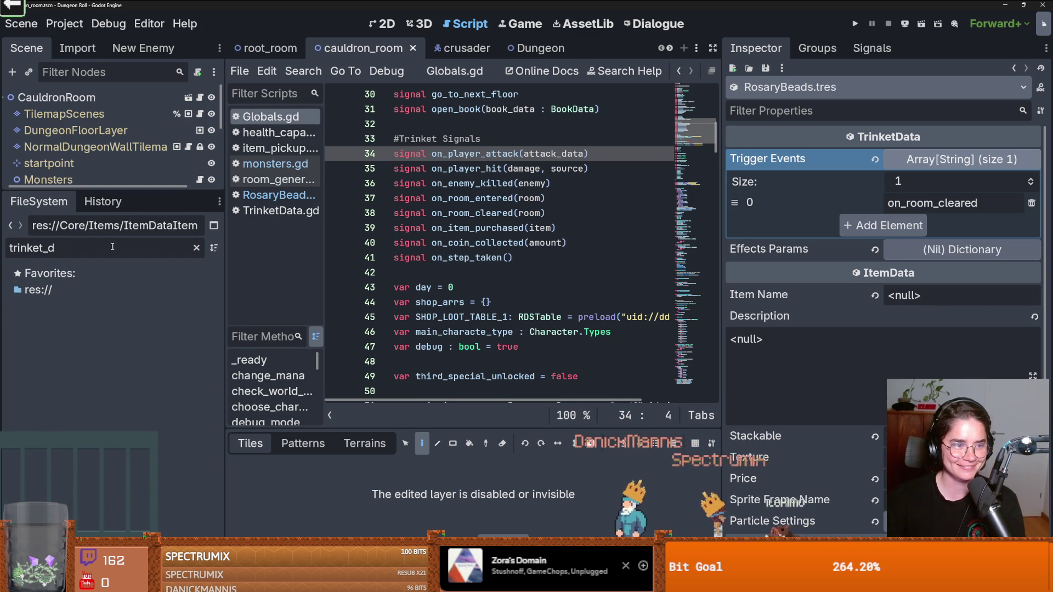
key("BackSpace")
key("BackSpace")
key("BackSpace")
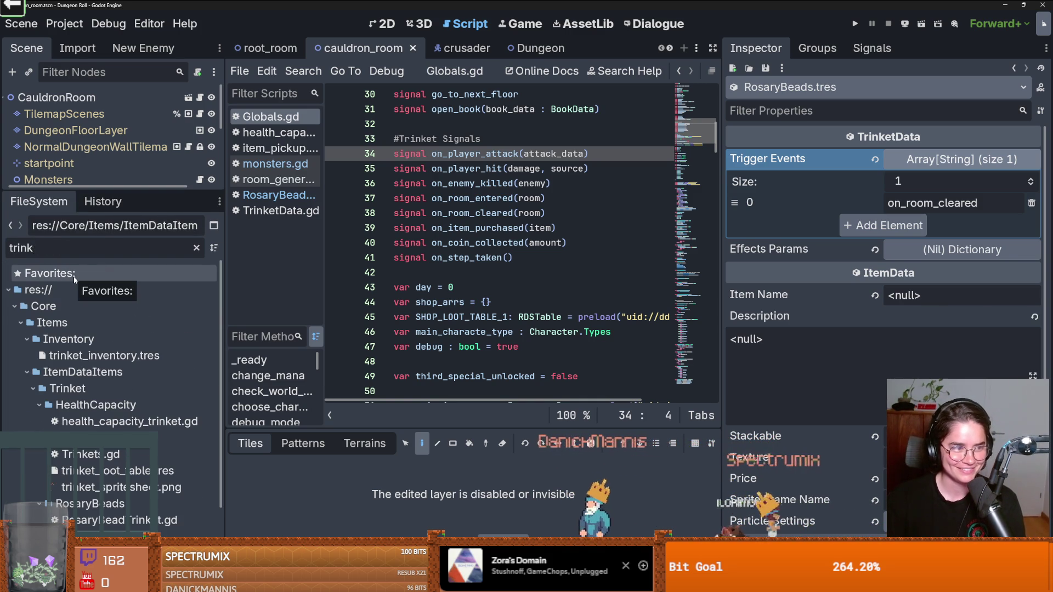
scroll(86, 400, "down", 3)
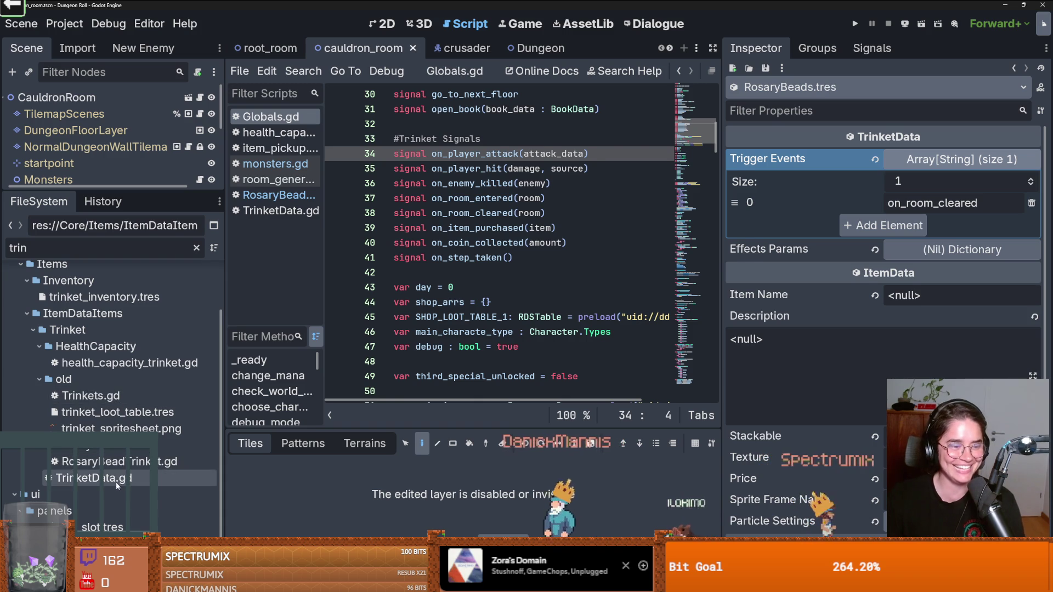
Step: Open TrinketData.gd and delete the stray indentation on blank line 17 in deactivate
double_click(116, 480)
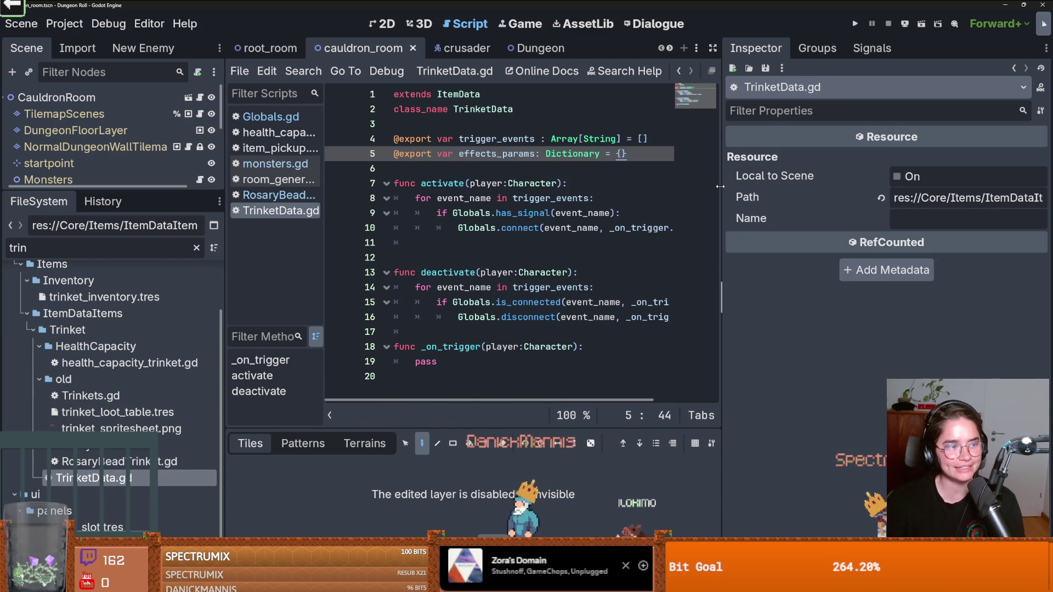
left_click_drag(721, 188, 798, 189)
left_click(415, 243)
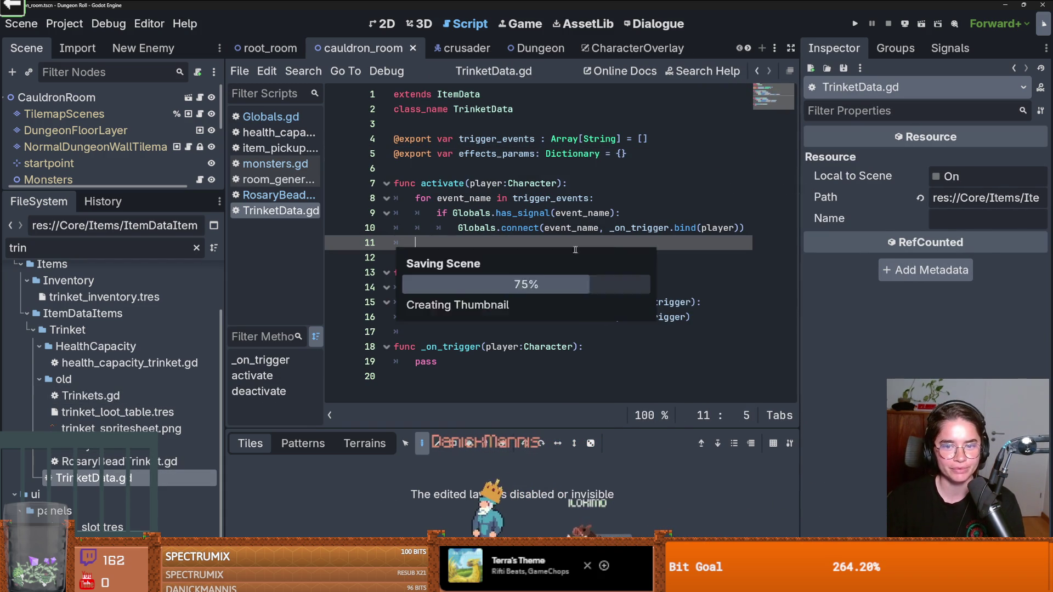
left_click_drag(225, 249, 141, 242)
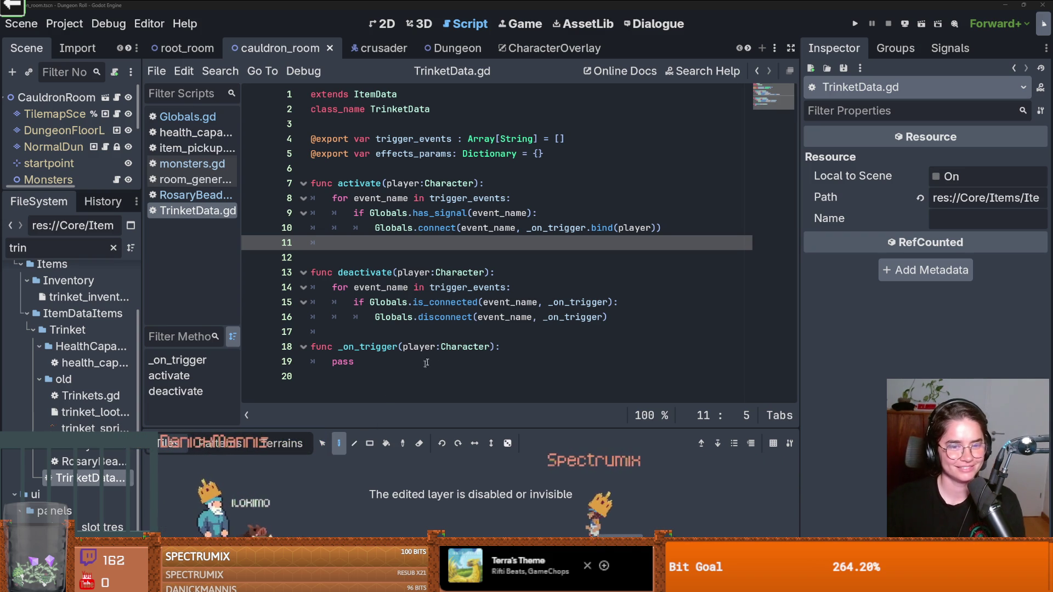
left_click(412, 333)
key("BackSpace")
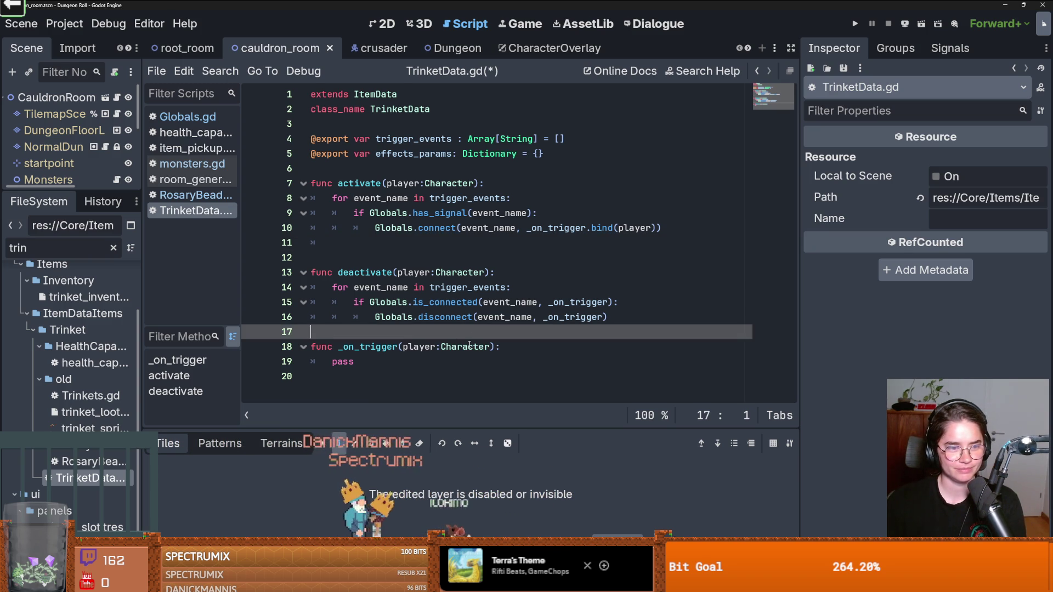
Step: Highlight the uses of _on_trigger and player, then save TrinketData.gd
double_click(402, 233)
double_click(488, 232)
double_click(556, 234)
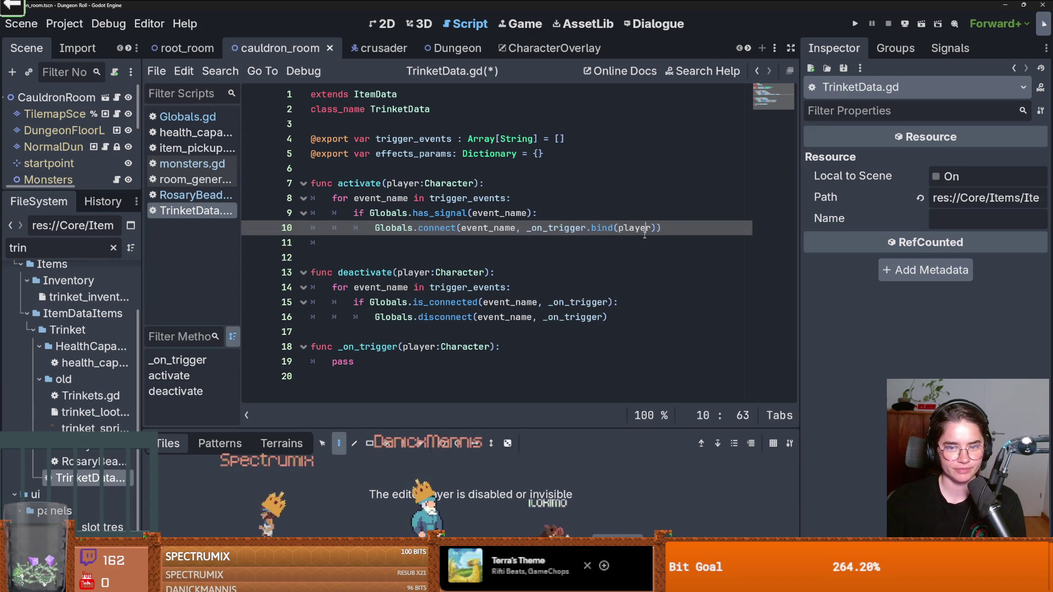
double_click(643, 229)
key("ctrl+s")
Step: Resize the Scene and FileSystem panels, clear the 'trin' filter, and save the scene
mouse_move(61, 202)
left_mouse_down()
mouse_move(71, 248)
mouse_move(82, 231)
mouse_move(103, 282)
left_mouse_up()
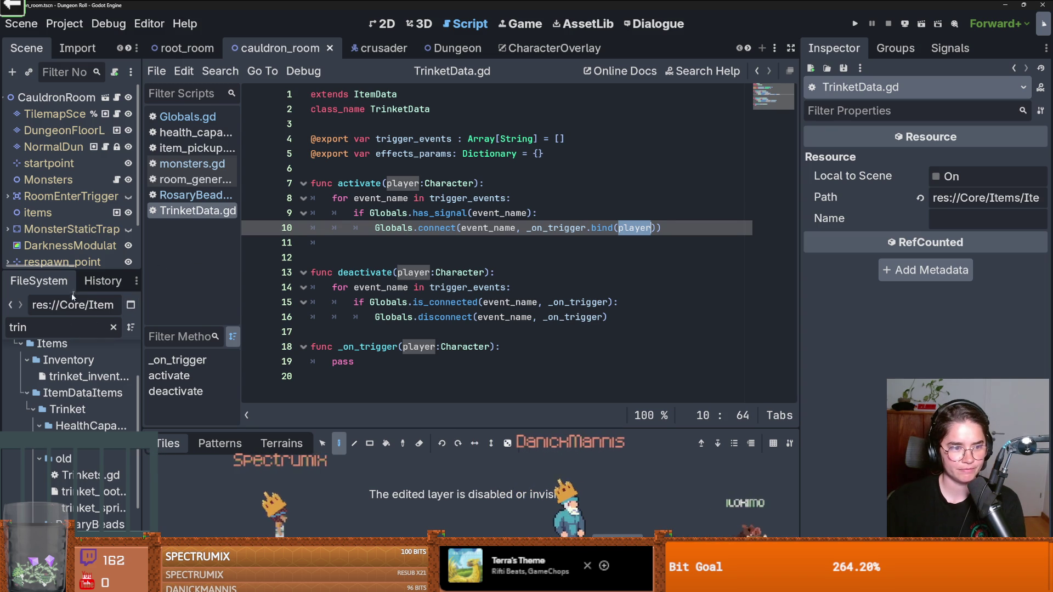
mouse_move(72, 270)
left_mouse_down()
mouse_move(72, 332)
mouse_move(72, 226)
mouse_move(97, 244)
mouse_move(97, 294)
left_mouse_up()
key("ctrl+s")
left_click(114, 286)
key("ctrl+s")
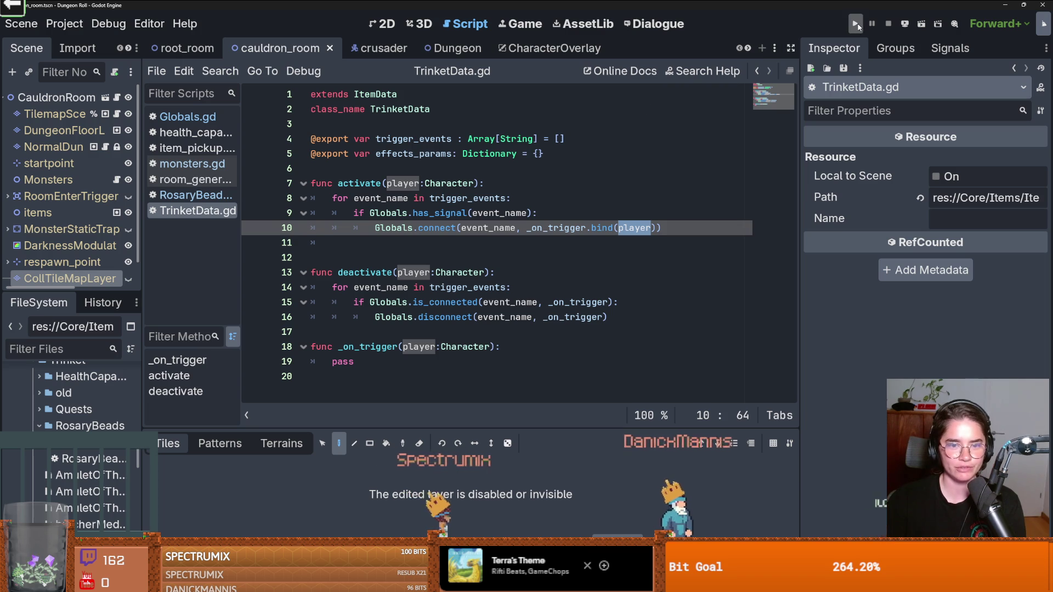
Step: Run the game maximized and walk the knight over to collect the Rosary Bracelet
key("F5")
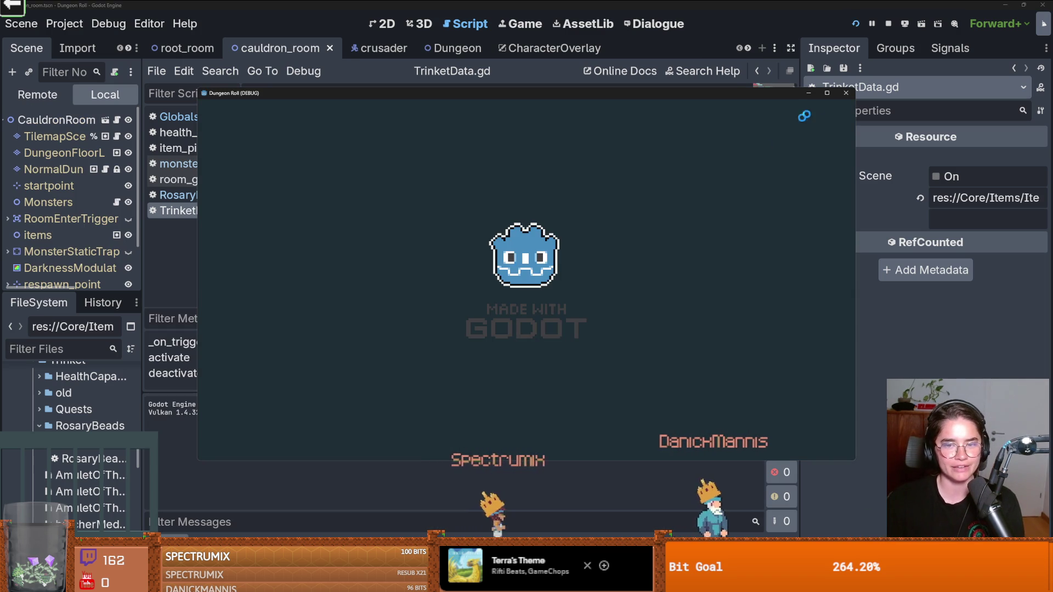
left_click(828, 92)
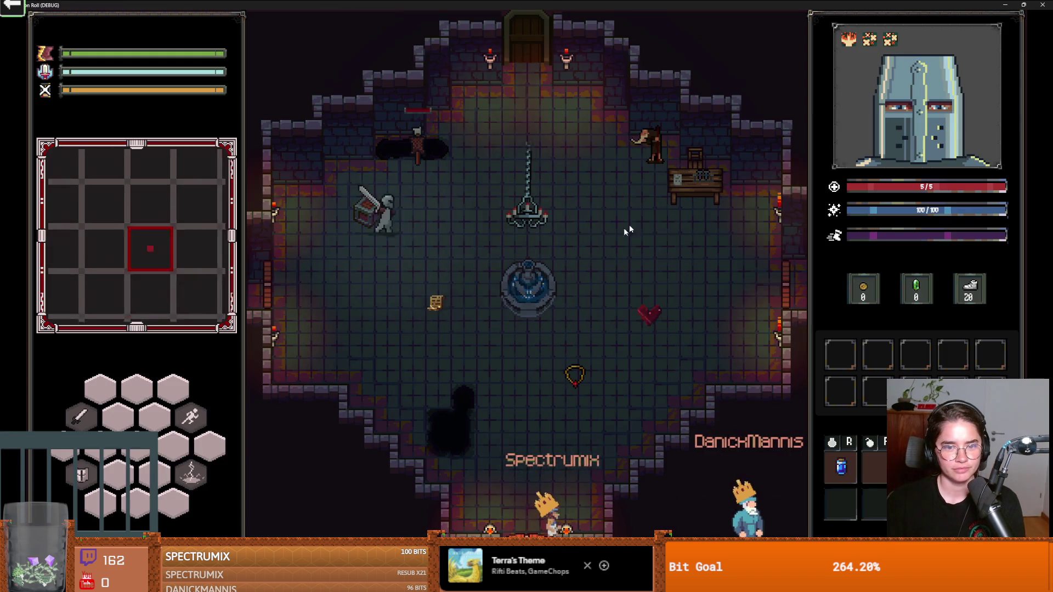
key("d")
key("s")
key("d")
key("w")
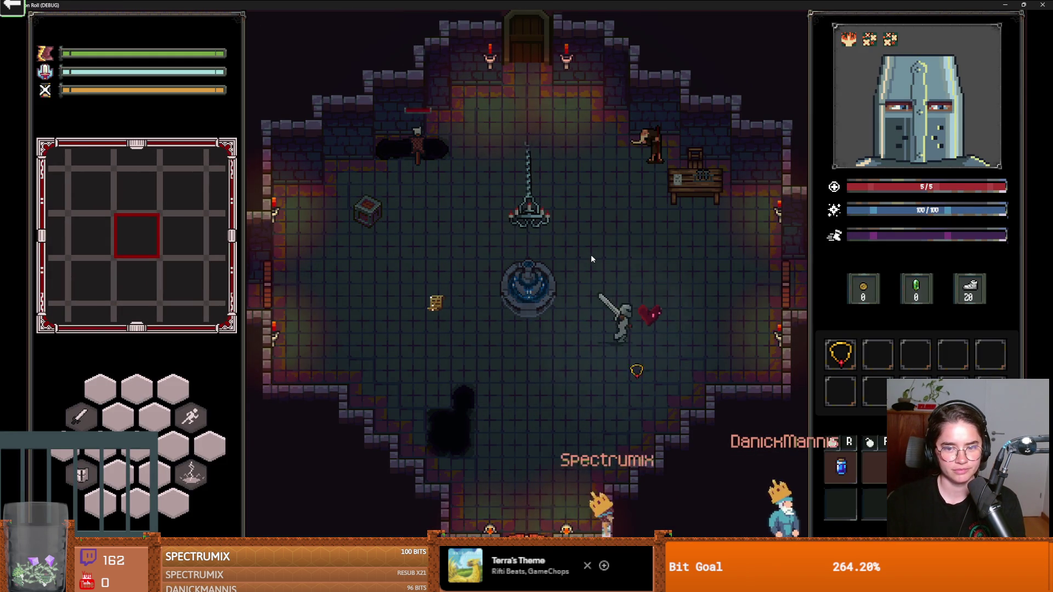
key("w")
key("a")
mouse_move(842, 361)
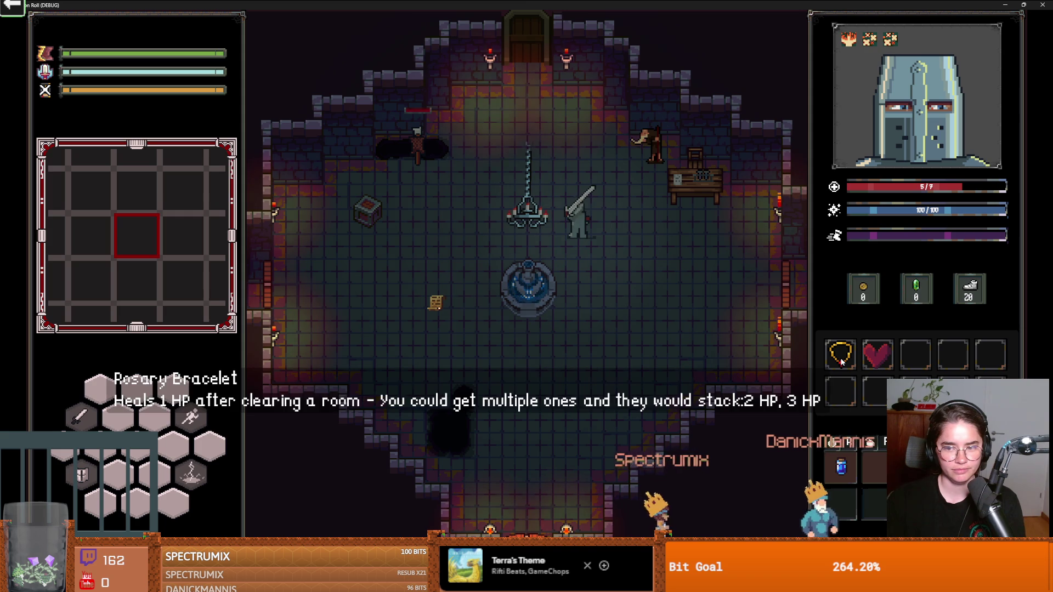
Step: Go through the top door into a new default room
key("w")
key("e")
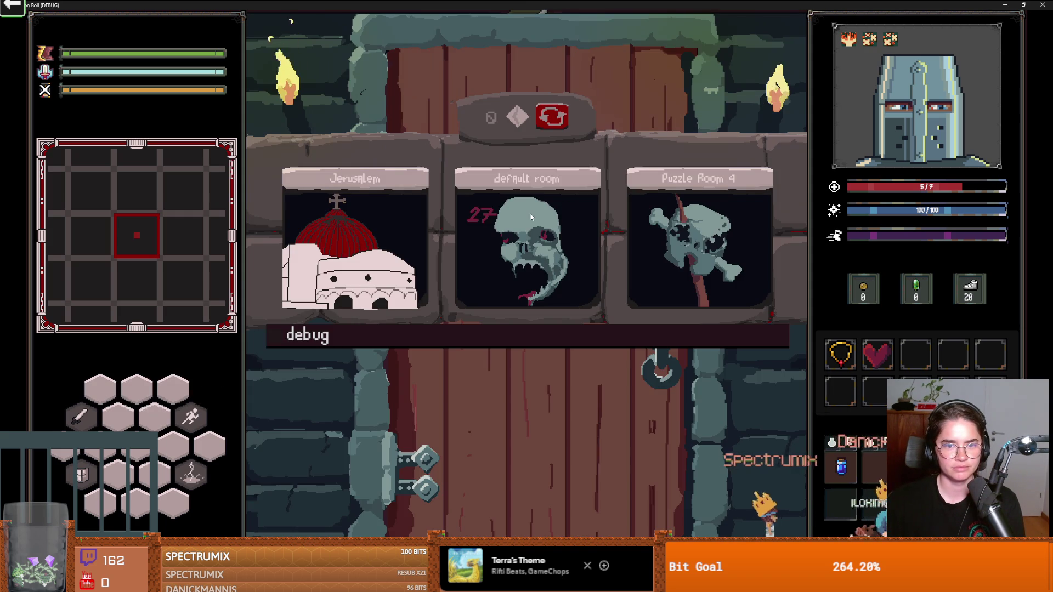
left_click(577, 223)
key("w")
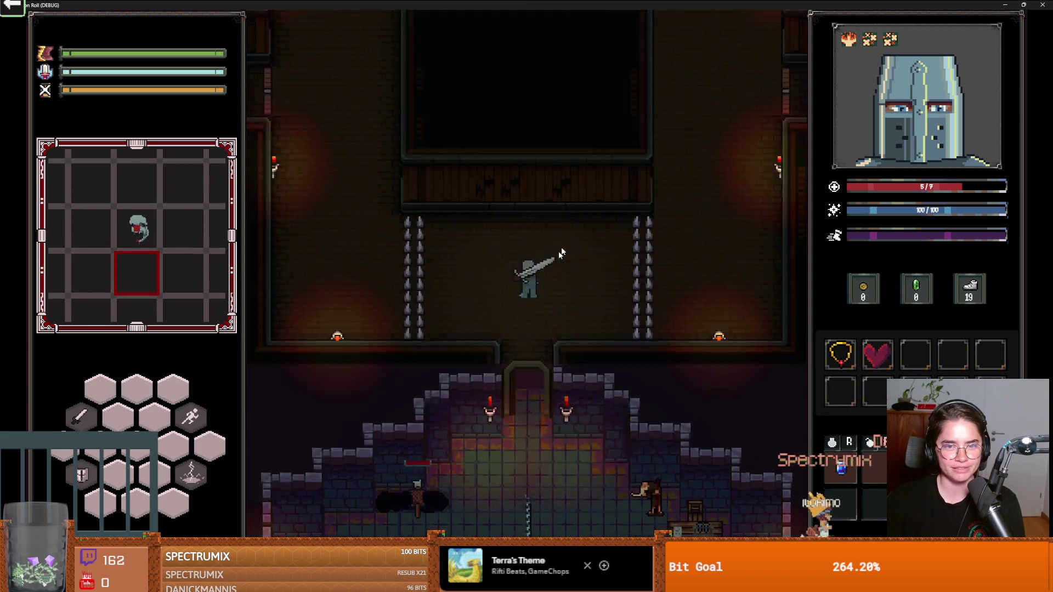
Step: Fight the goblins on the left side of the room with sword swings, lightning and dashes
key("a")
left_click(499, 391)
key("a")
key("space")
key("q")
key("w")
key("w")
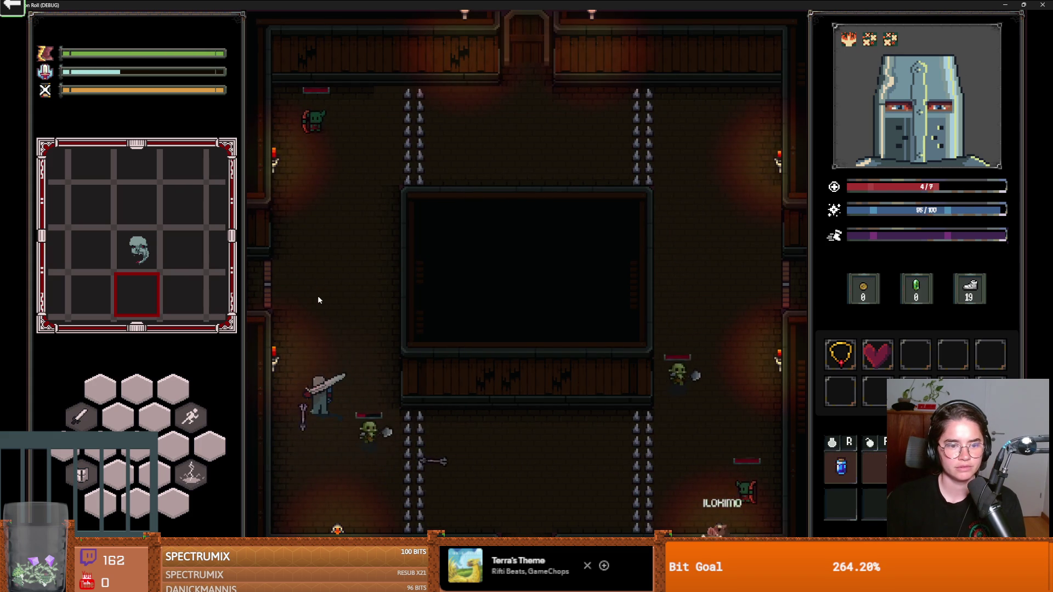
key("w")
left_click(306, 219)
left_click(352, 198)
key("space")
key("q")
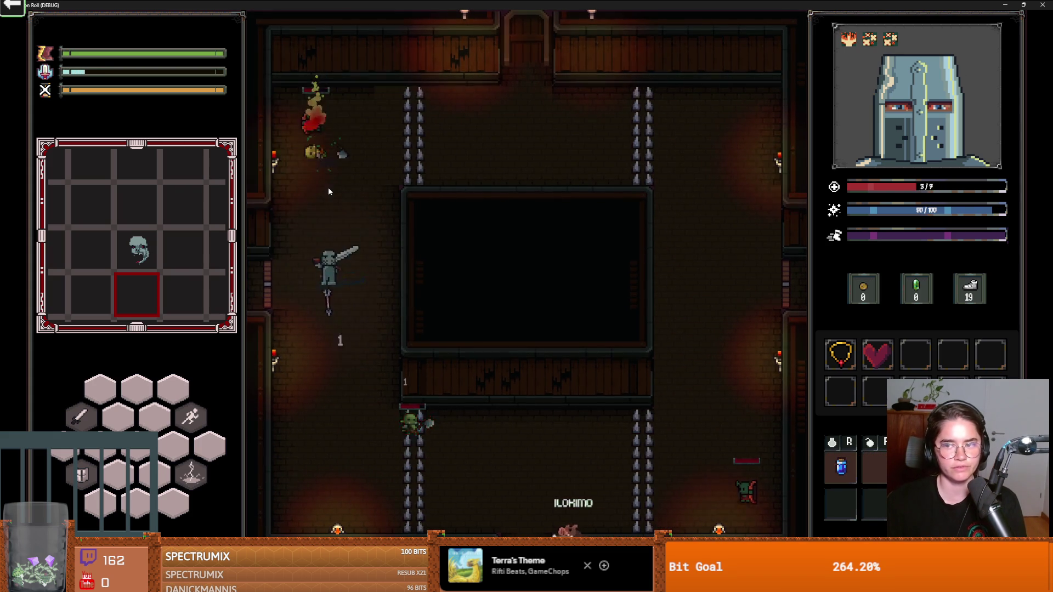
key("w")
left_click(324, 92)
left_click(323, 91)
Step: Defeat the remaining goblins with large sword slashes, then close the game window
key("s")
left_click(367, 290)
key("s")
key("space")
key("w")
left_click(323, 236)
key("d")
key("s")
key("s")
key("d")
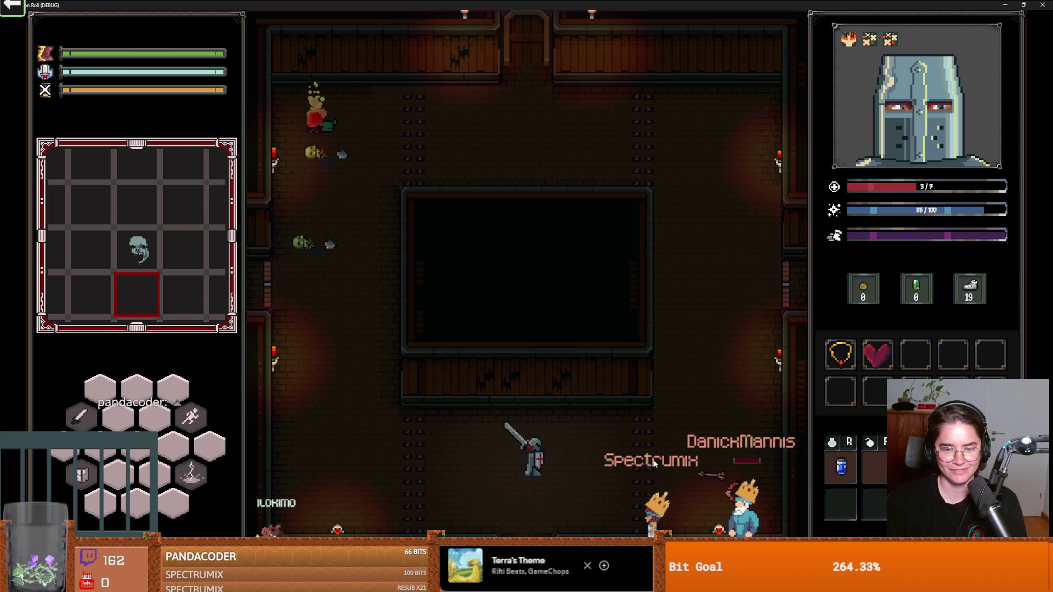
key("space")
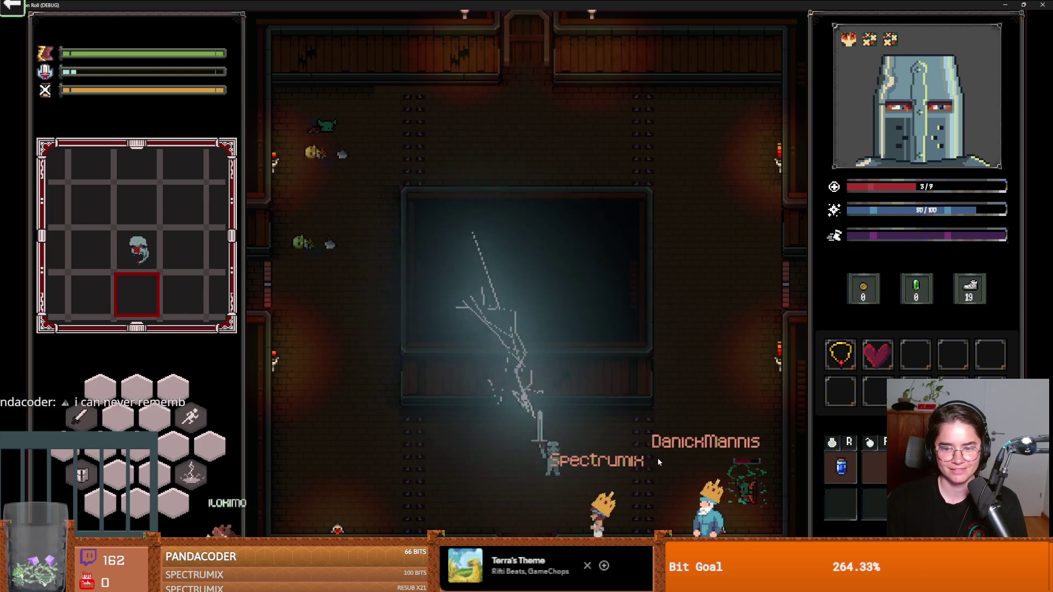
key("d")
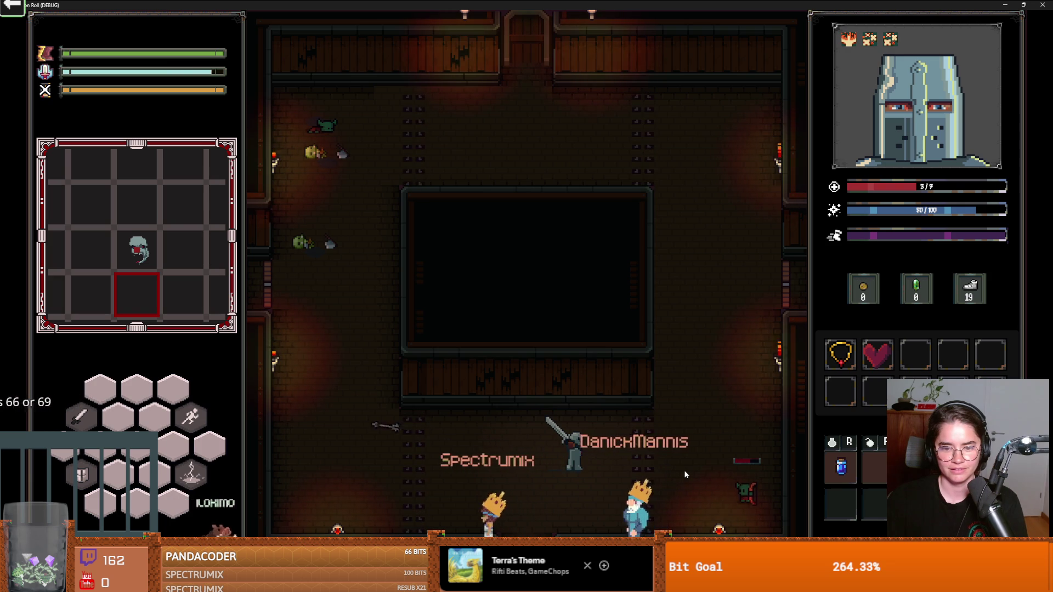
key("space")
key("d")
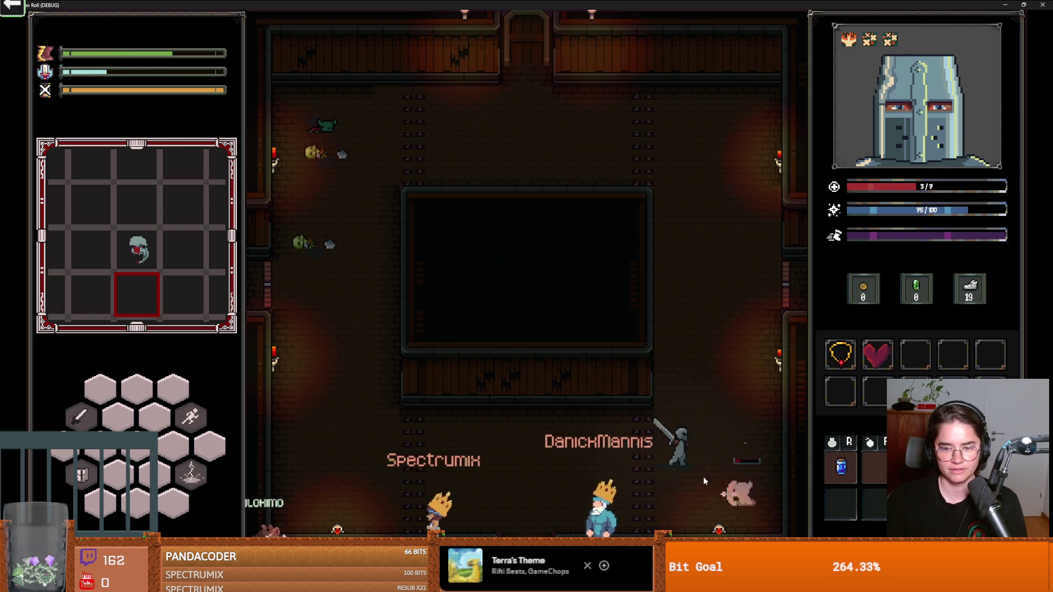
key("w")
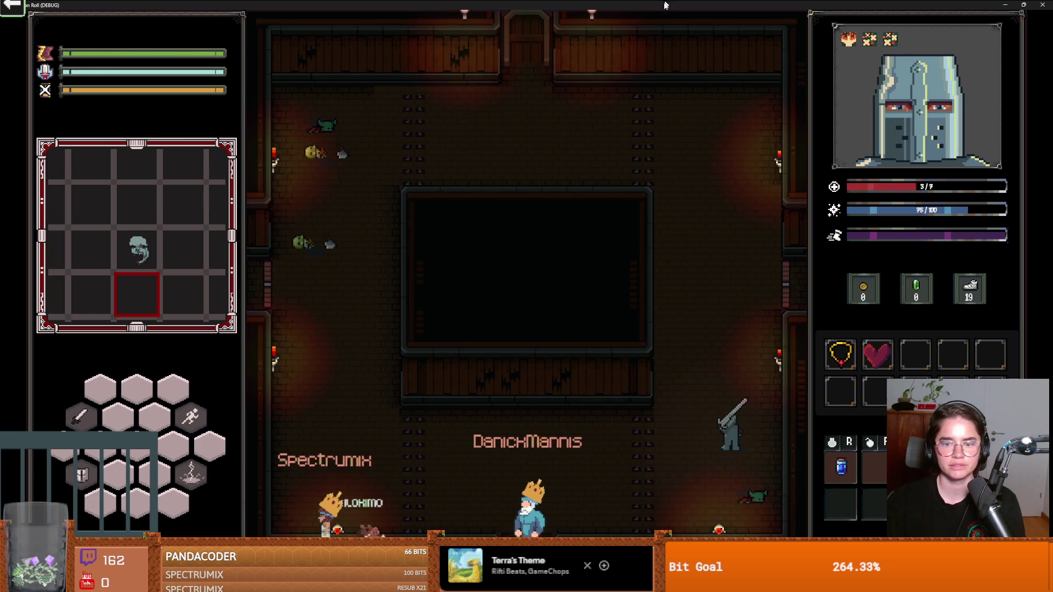
key("super+Down")
left_click(745, 181)
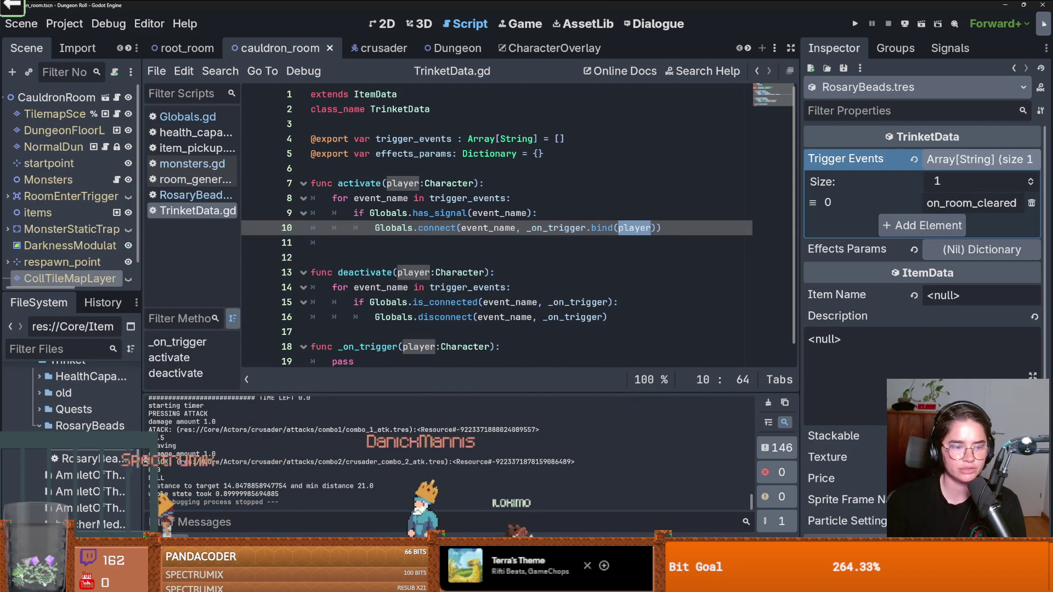
Step: Try pasting RosaryBracelet.tres's properties onto RosaryBeads.tres
left_click_drag(142, 482, 230, 482)
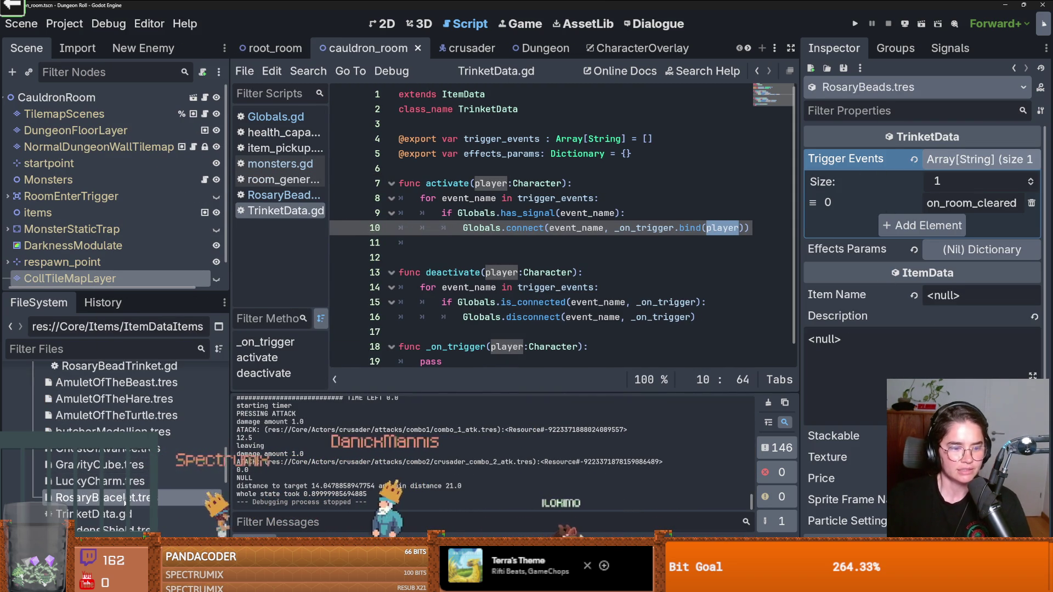
left_click(109, 498)
left_click(1040, 110)
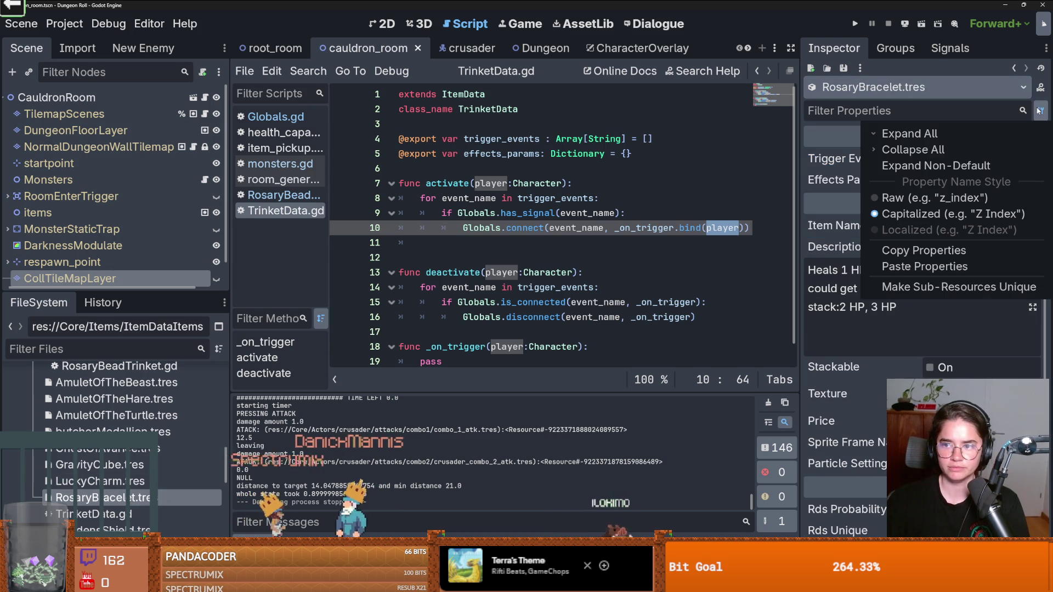
left_click(927, 250)
scroll(137, 394, "up", 2)
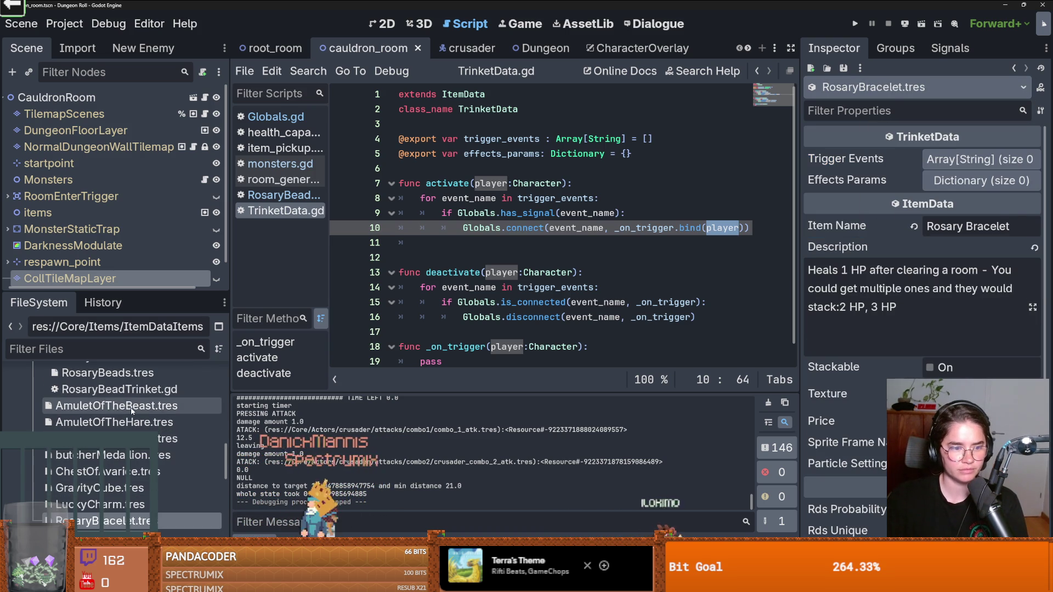
left_click(107, 372)
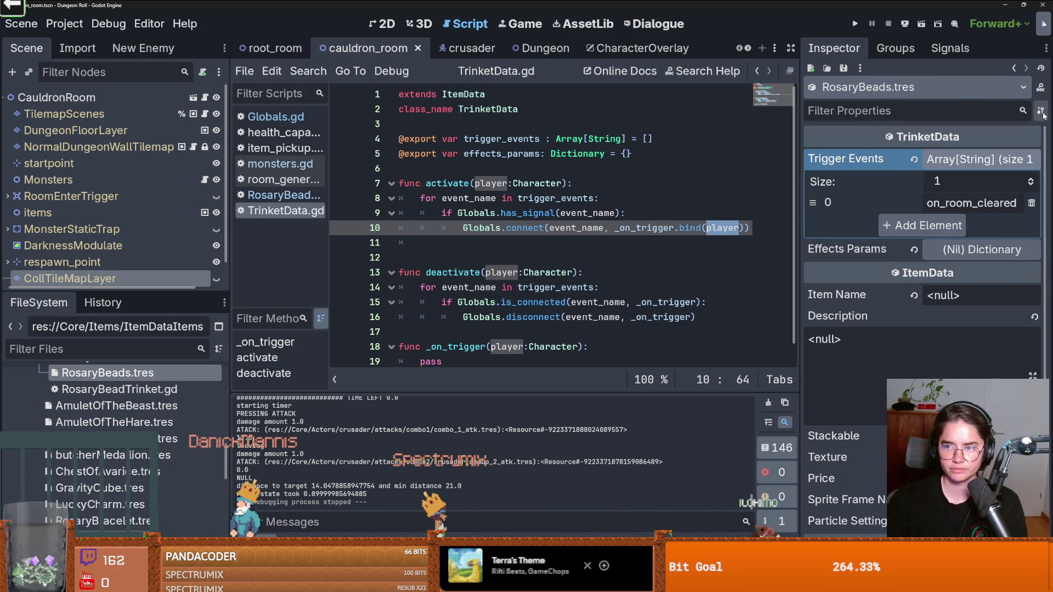
left_click(1040, 111)
left_click(987, 266)
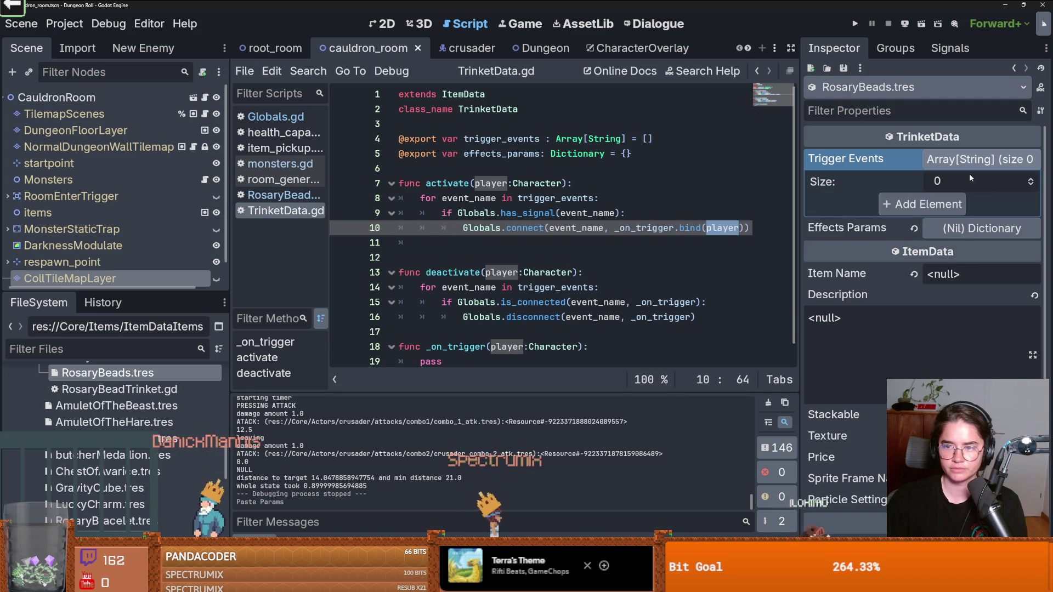
Step: Start a trigger event 'on_room_cleared' on RosaryBeads and paste the properties again
key("Return")
type("on_room_cleared")
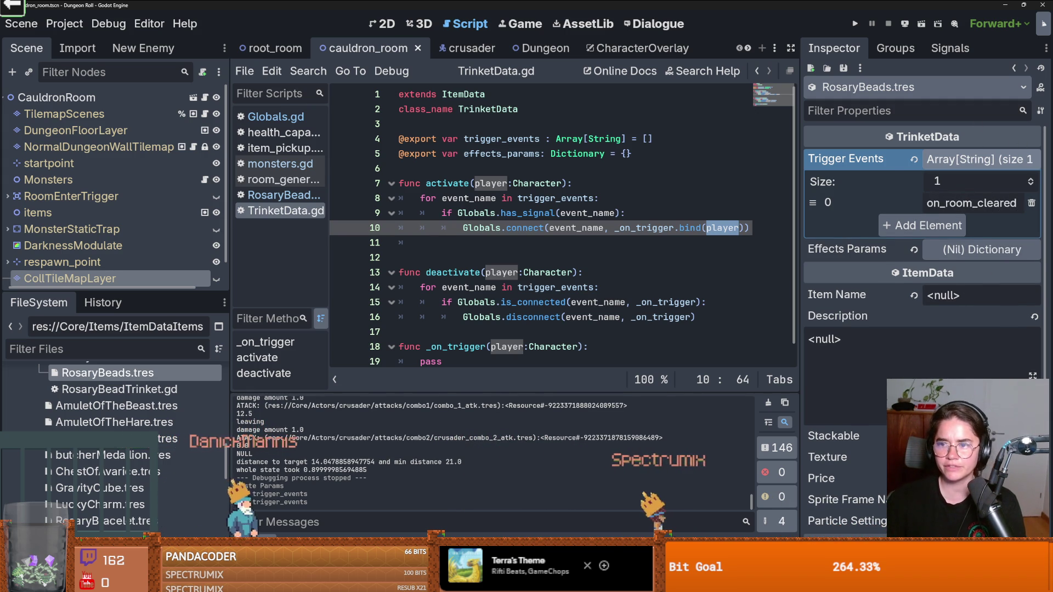
left_click(1040, 111)
left_click(943, 268)
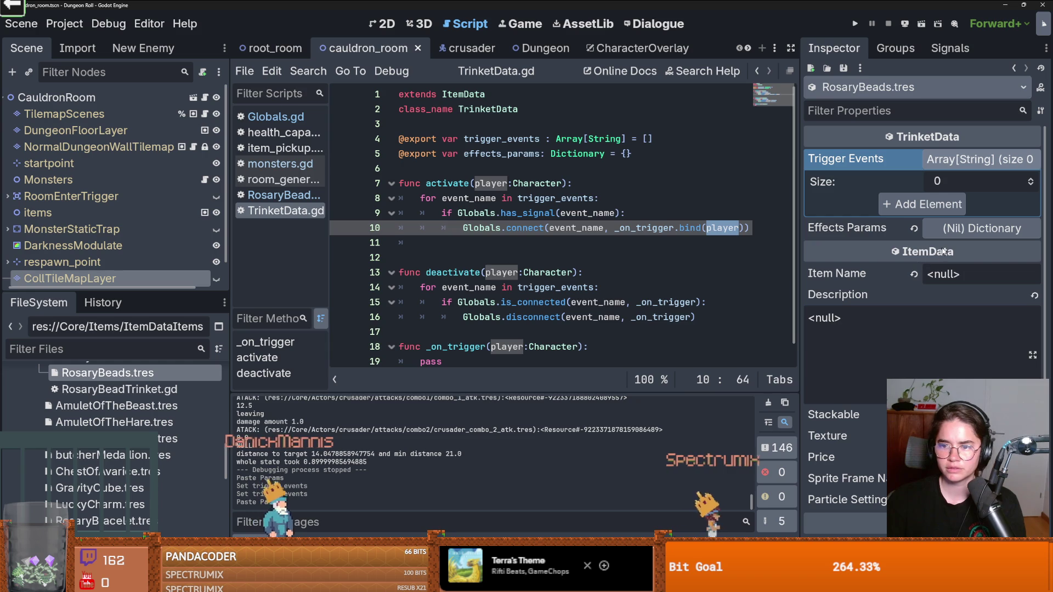
scroll(105, 474, "down", 1)
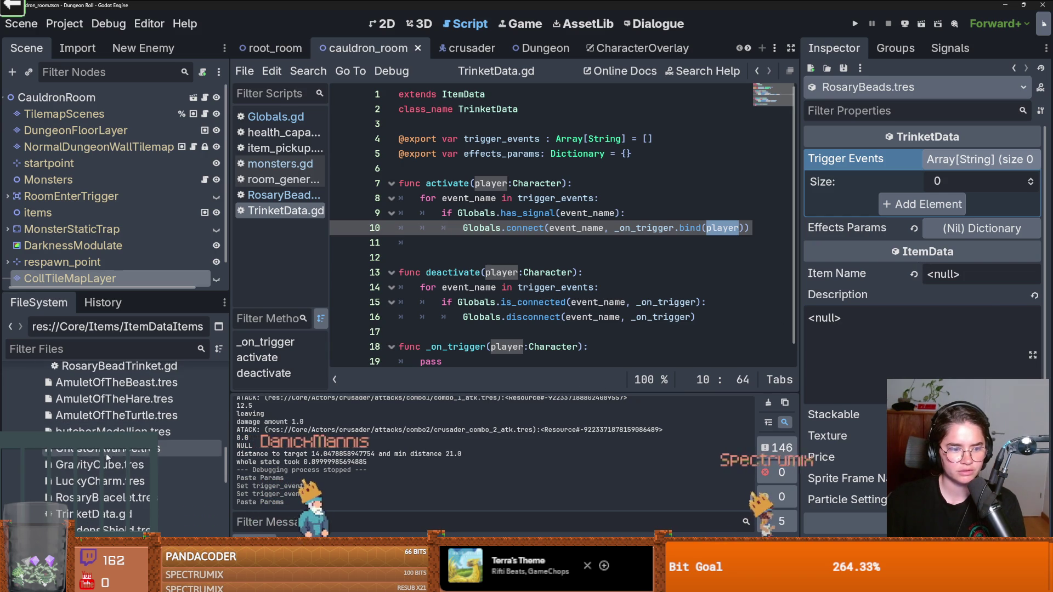
Step: Copy all of RosaryBracelet.tres's properties and return to RosaryBeads.tres
left_click(104, 497)
left_click(1040, 111)
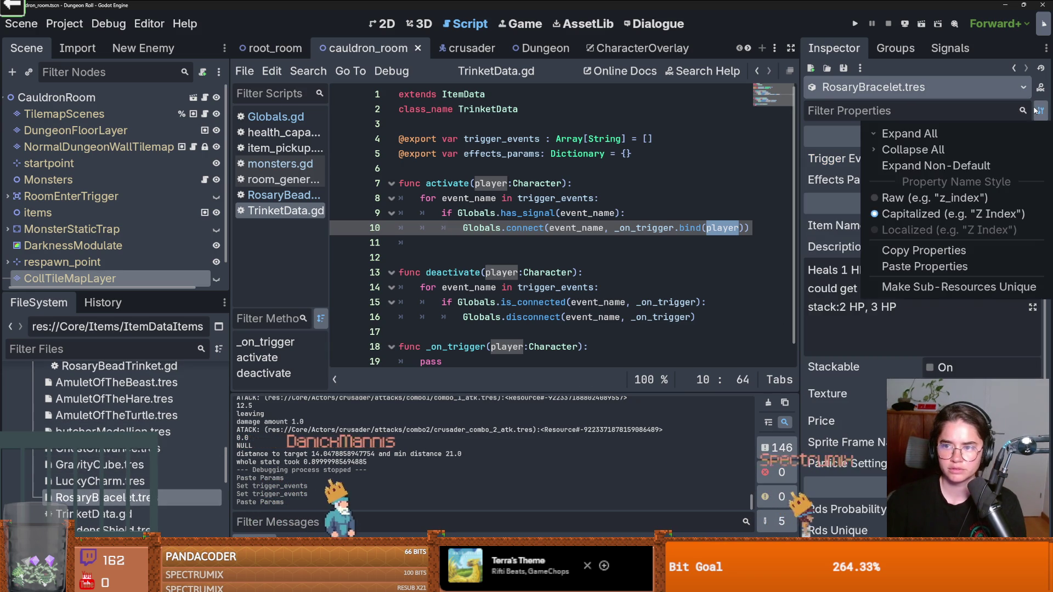
left_click(912, 251)
scroll(110, 406, "up", 1)
left_click(107, 373)
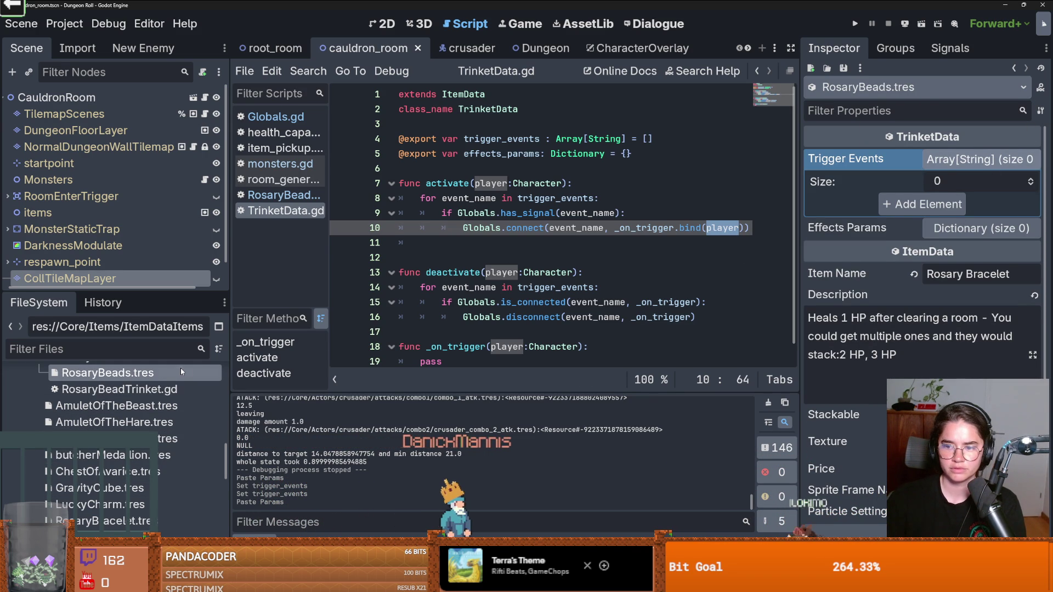
Step: Give RosaryBeads one Trigger Events entry, on_room_cleared, then select effects_params in the script
left_click(1030, 181)
type("on_room_cleared")
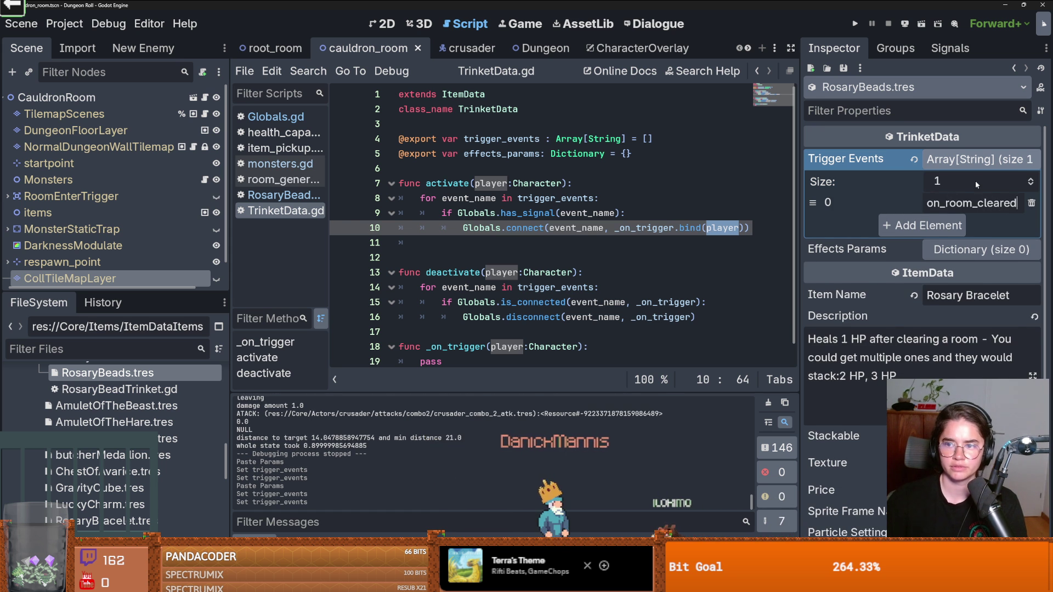
key("Return")
left_click(976, 159)
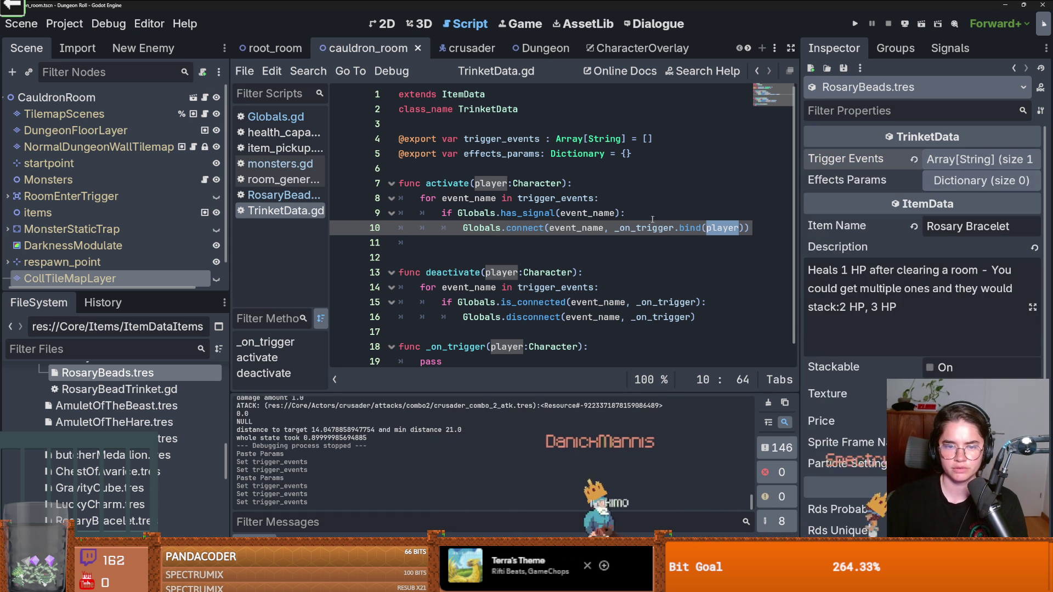
double_click(469, 198)
double_click(501, 154)
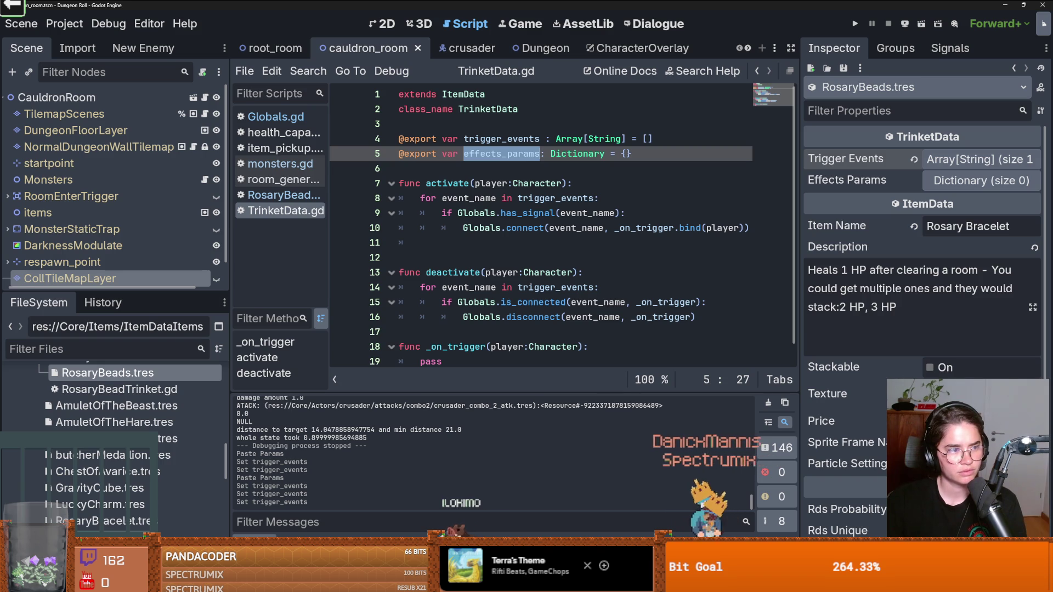
Step: Save, then select ItemPickup2 in the root_room scene's 2D view
left_click(592, 214)
key("ctrl+s")
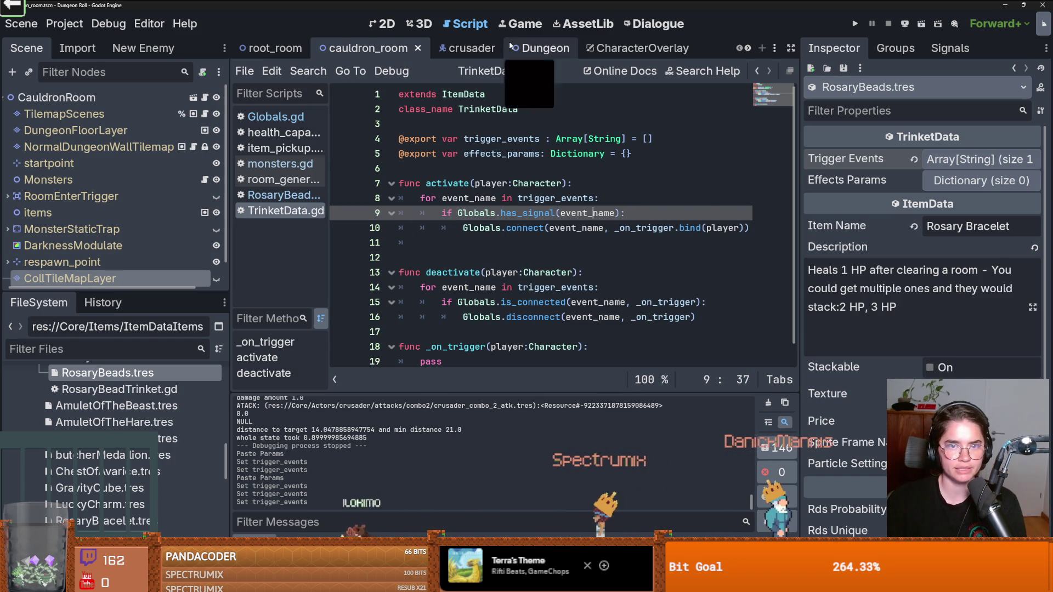
left_click(272, 48)
left_click(382, 24)
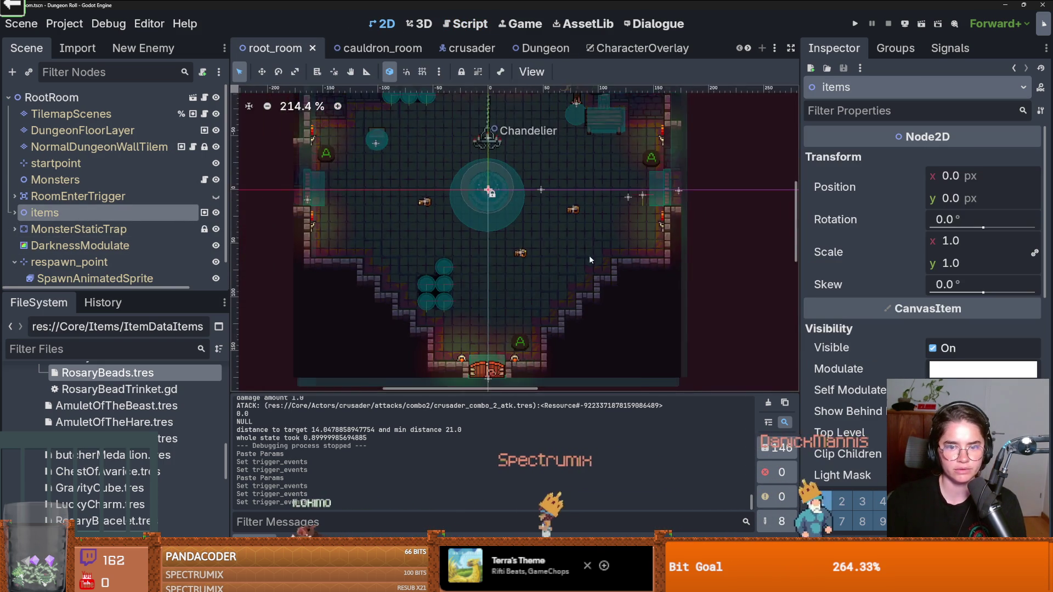
left_click(520, 253)
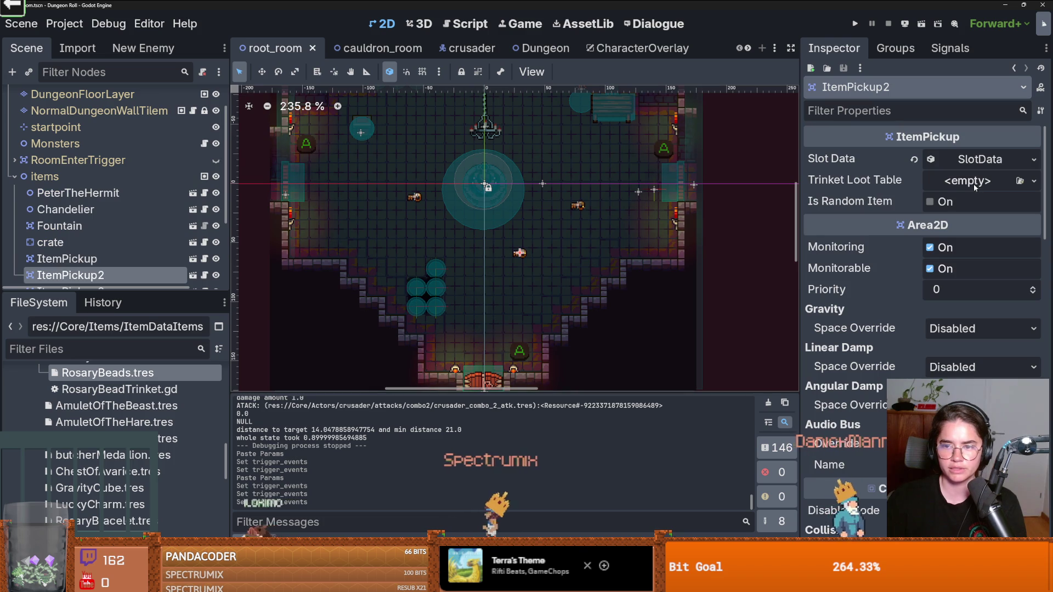
Step: Assign RosaryBeads.tres as ItemPickup2's Slot Data Item Data, then save and run the game
left_click(980, 159)
scroll(124, 400, "up", 1)
mouse_move(123, 400)
left_mouse_down()
mouse_move(977, 204)
mouse_move(978, 185)
left_mouse_up()
key("F5")
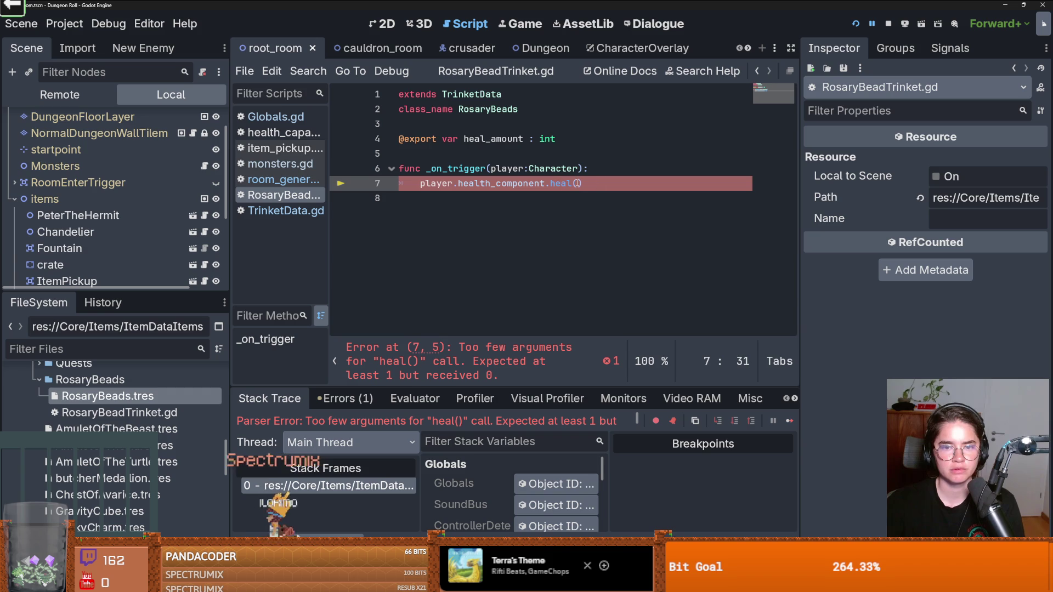
Step: Pass heal_amount into the heal() call on line 7 of RosaryBeadTrinket.gd and save
double_click(510, 139)
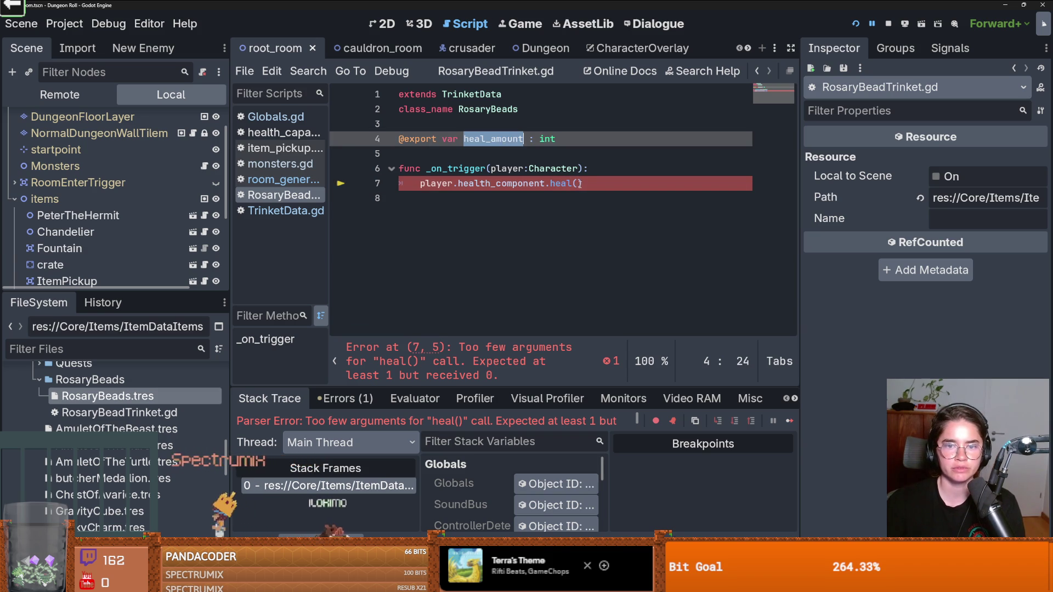
key("ctrl+c")
left_click(581, 184)
key("ctrl+v")
key("ctrl+s")
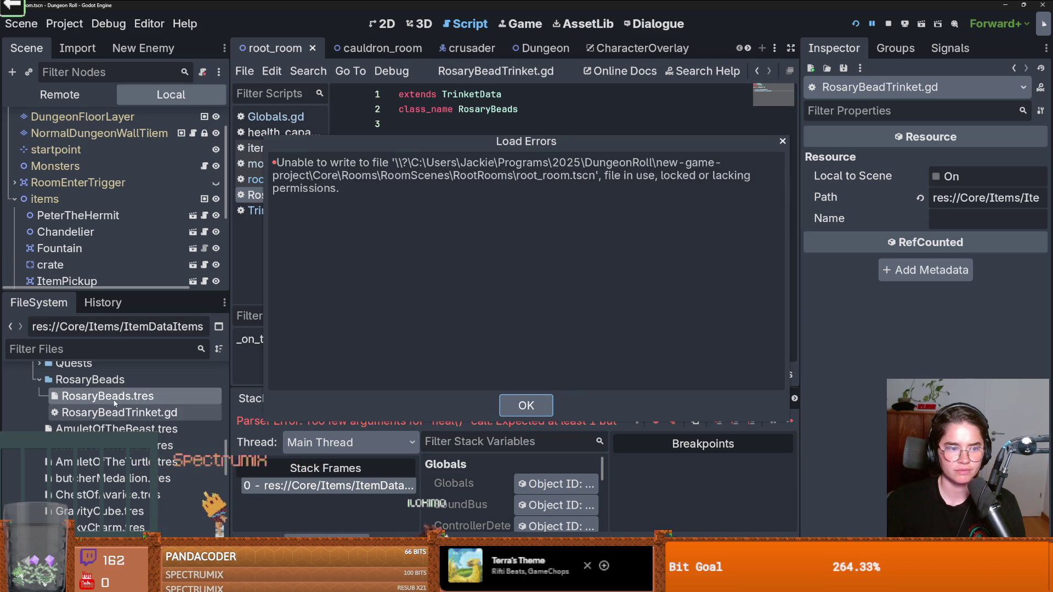
key("Return")
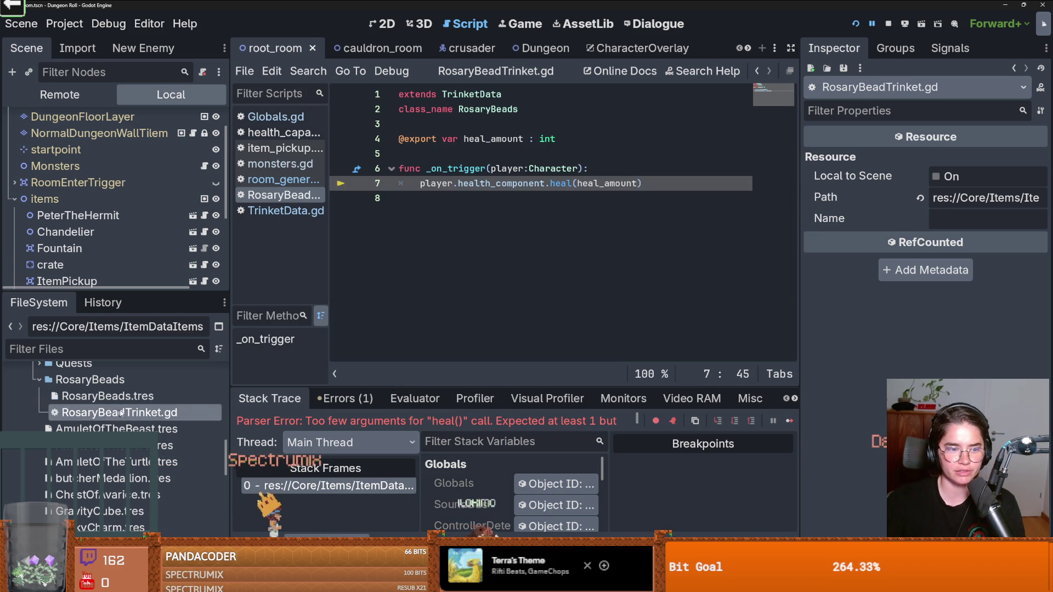
Step: Set Heal Amount to 1 on RosaryBeads.tres, save, and restart the game full screen
left_click(109, 396)
left_click(1030, 156)
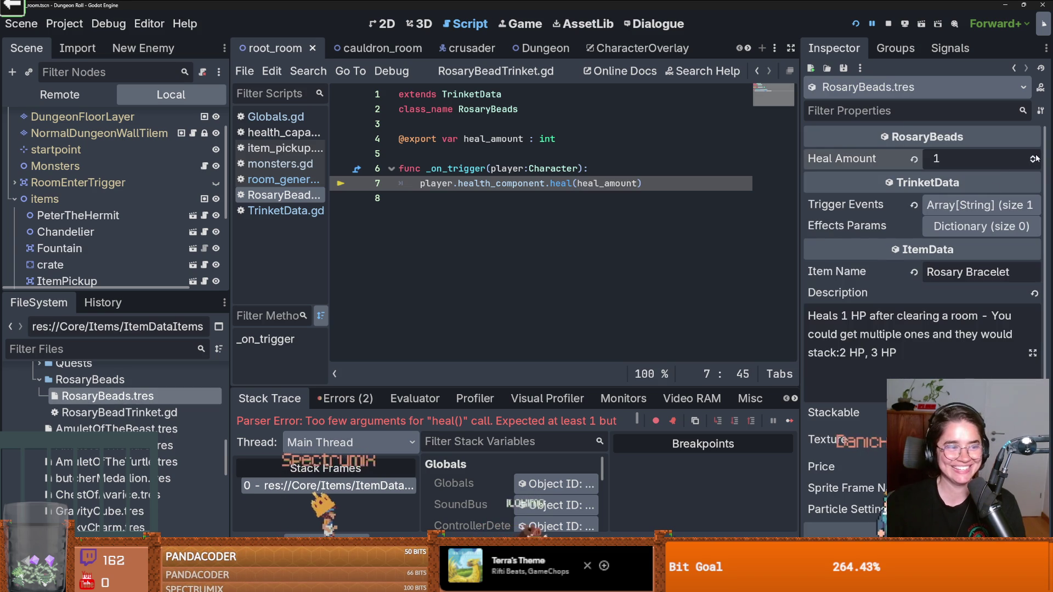
key("ctrl+s")
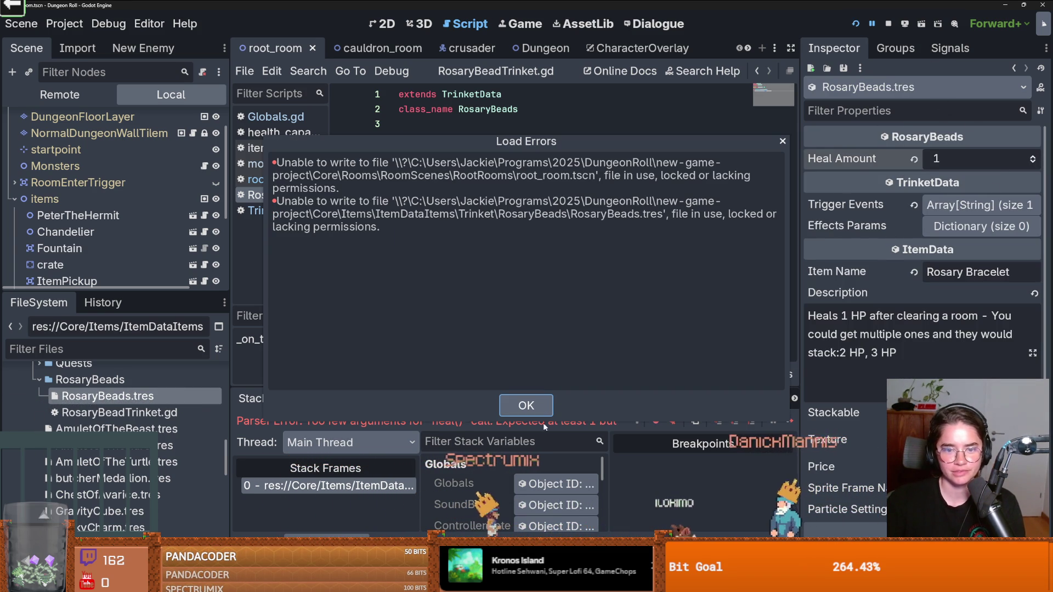
left_click(527, 406)
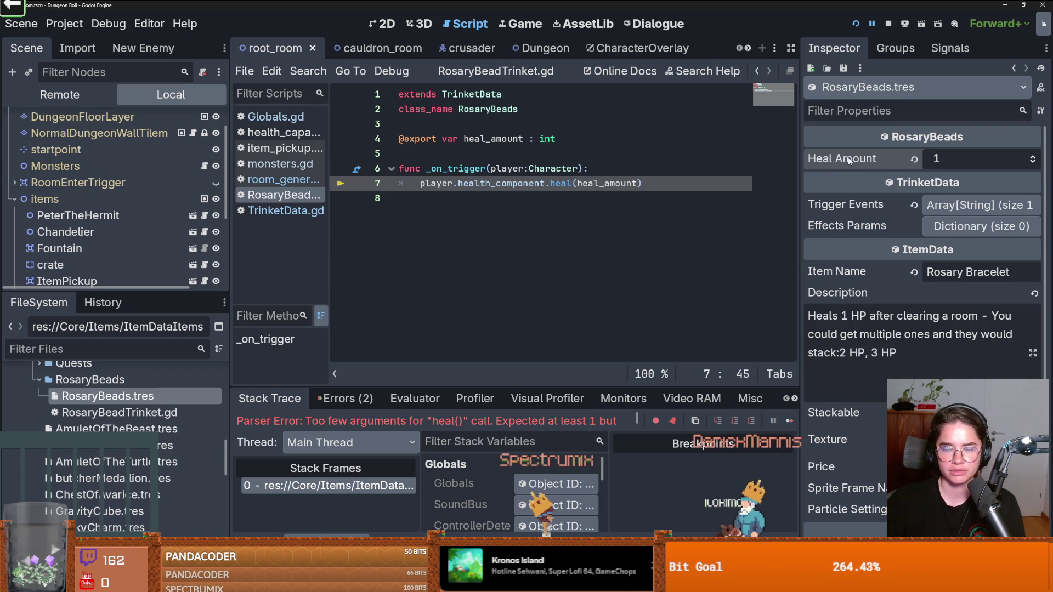
mouse_move(849, 160)
key("ctrl+s")
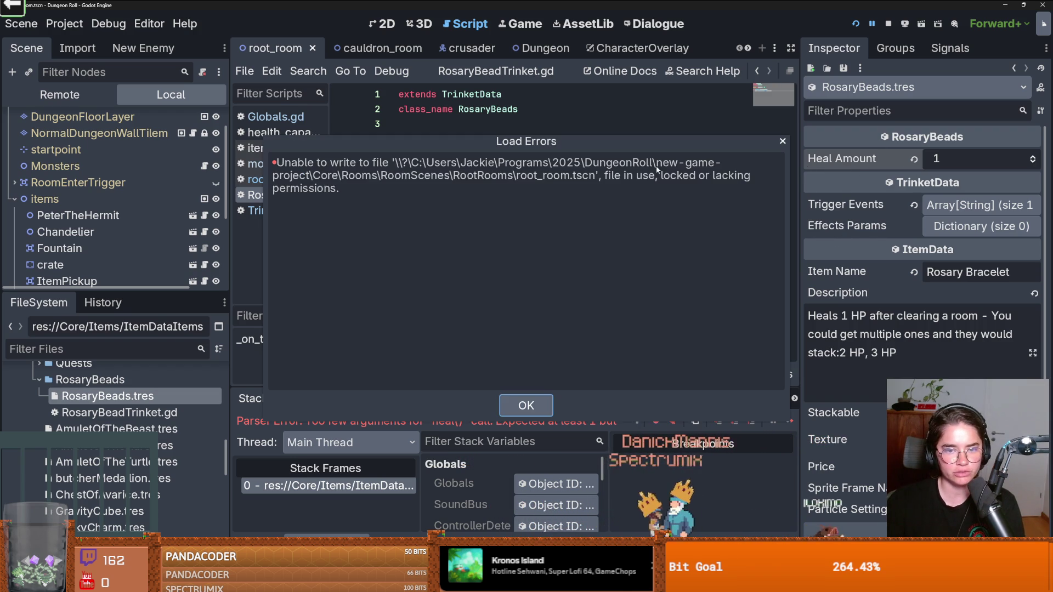
left_click(526, 404)
left_click(855, 24)
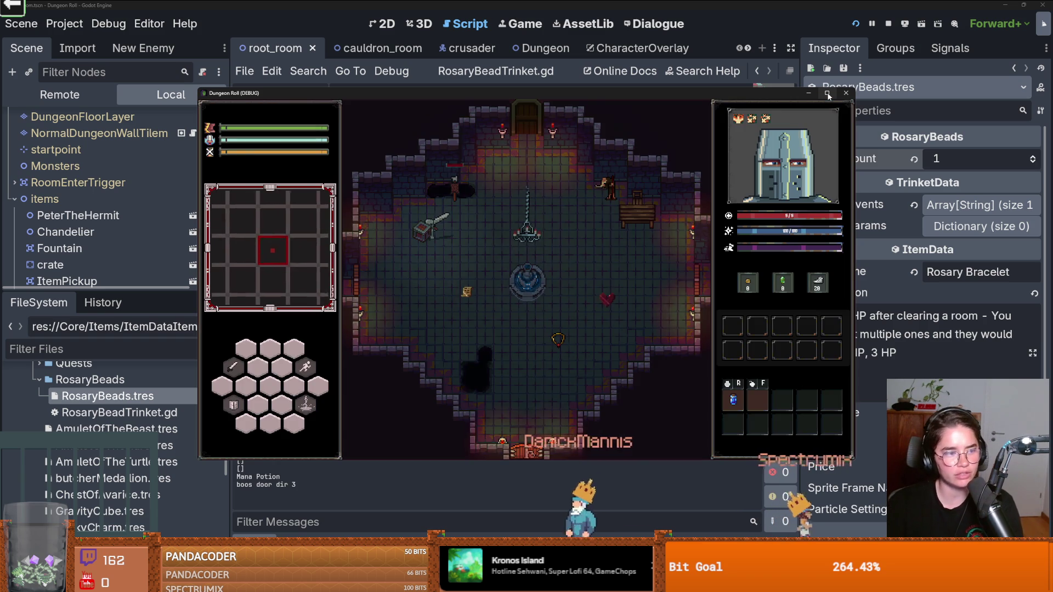
left_click(827, 93)
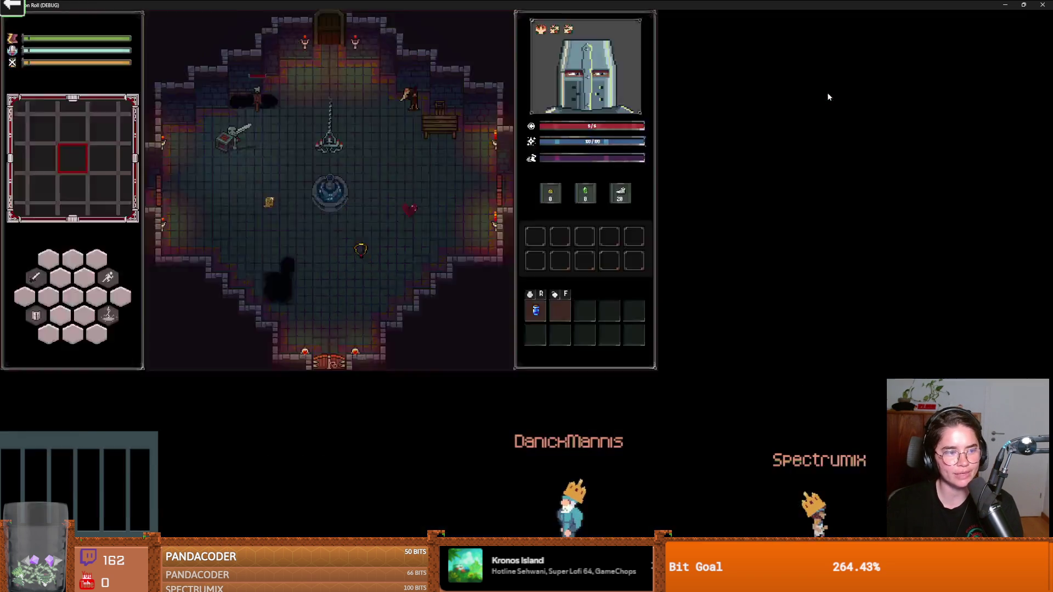
Step: Walk the knight onto the amulet to pick up the Rosary Bracelet
key("s")
key("d")
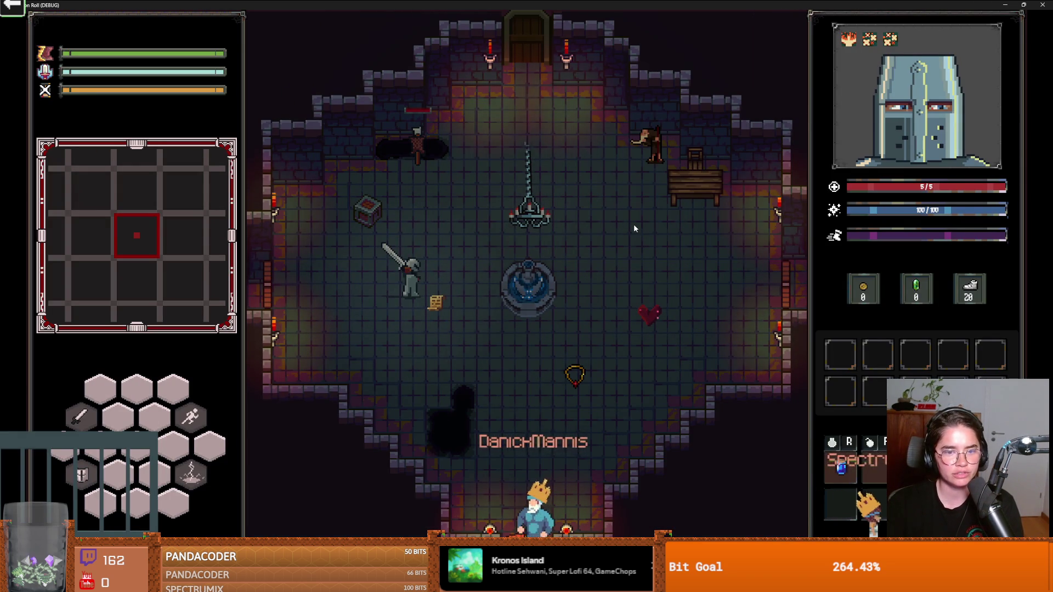
key("d")
key("s")
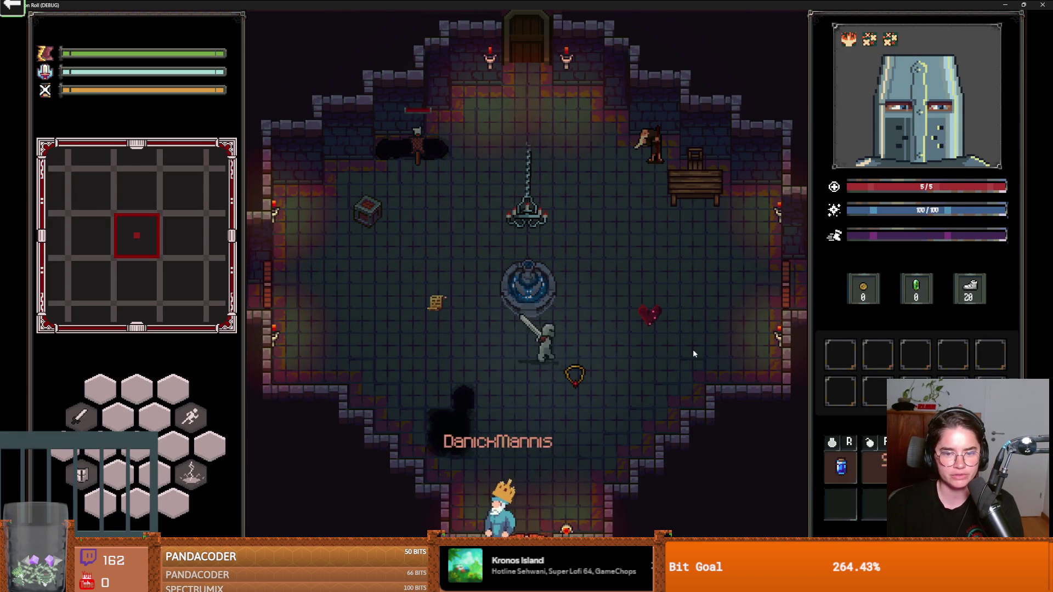
mouse_move(843, 359)
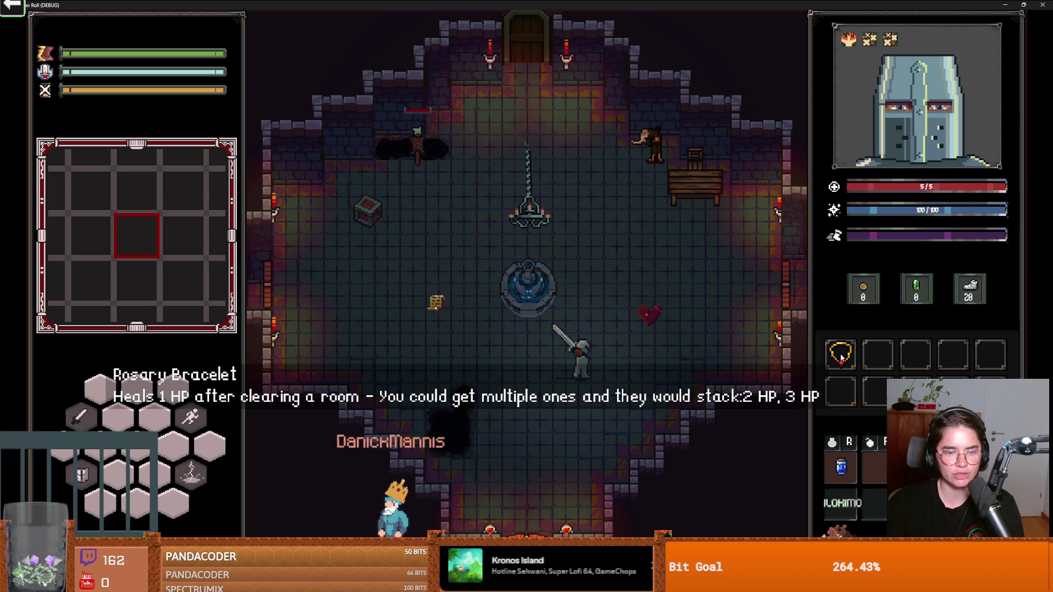
Step: Walk past the fountain through the top door and choose the default room
key("w")
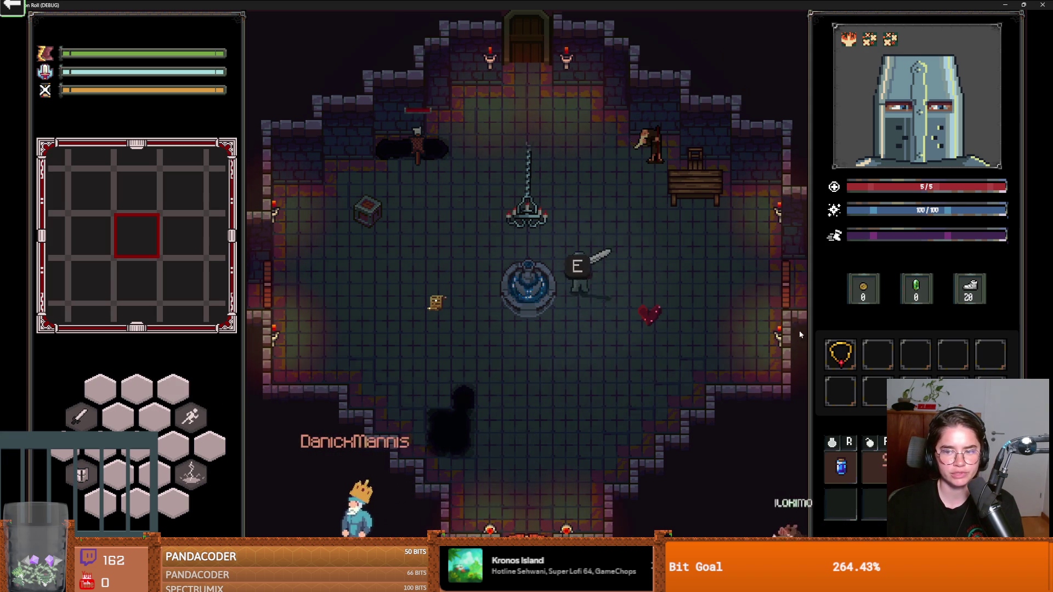
key("a")
key("d")
left_click(520, 253)
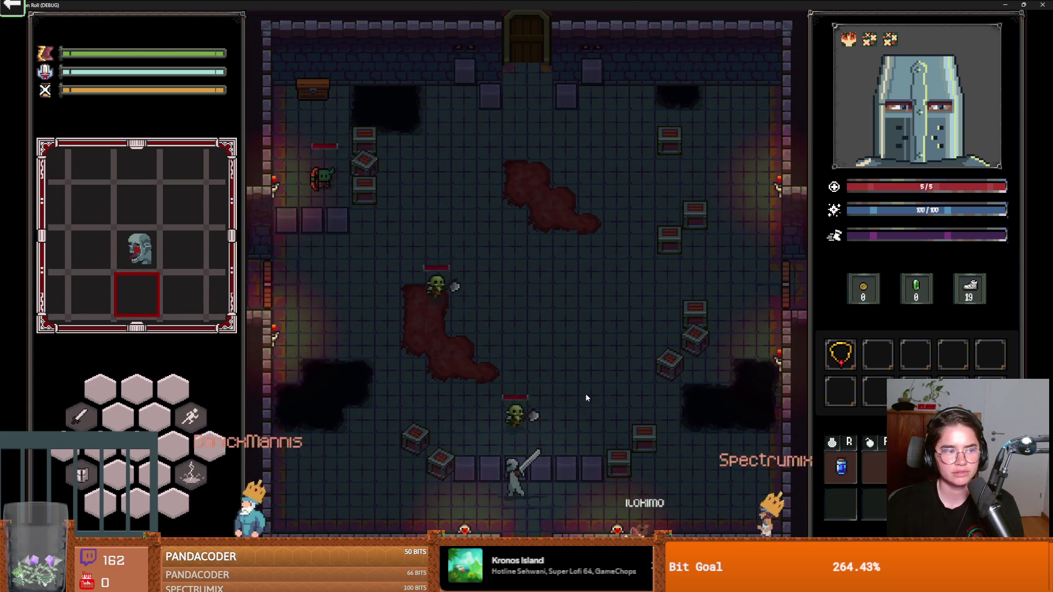
Step: Fight the newly spawned goblins near the bottom of the room with sword slashes
left_click(585, 397)
key("a")
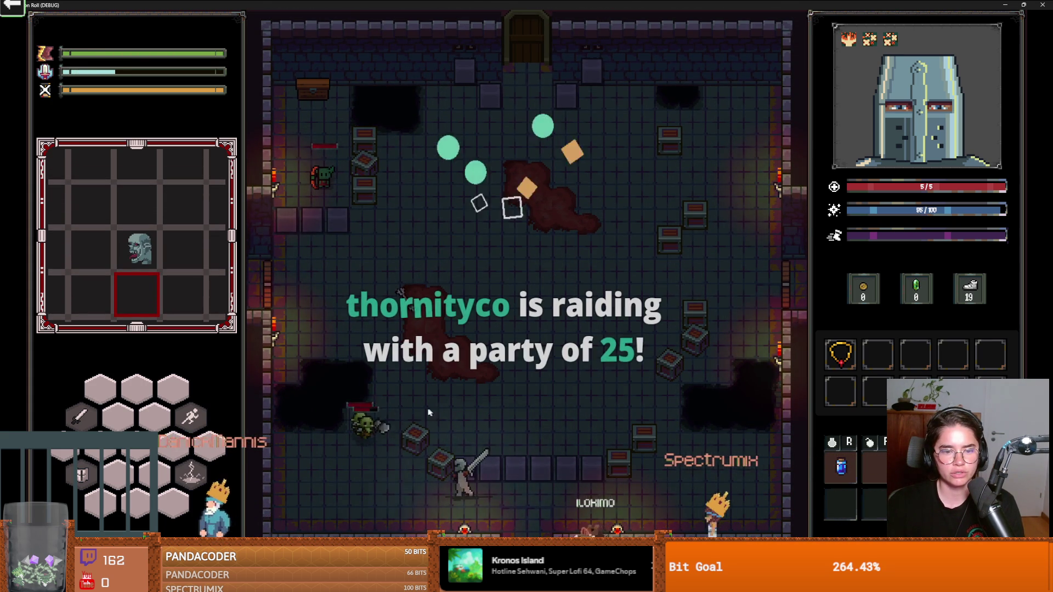
left_click(386, 406)
key("d")
left_click(350, 426)
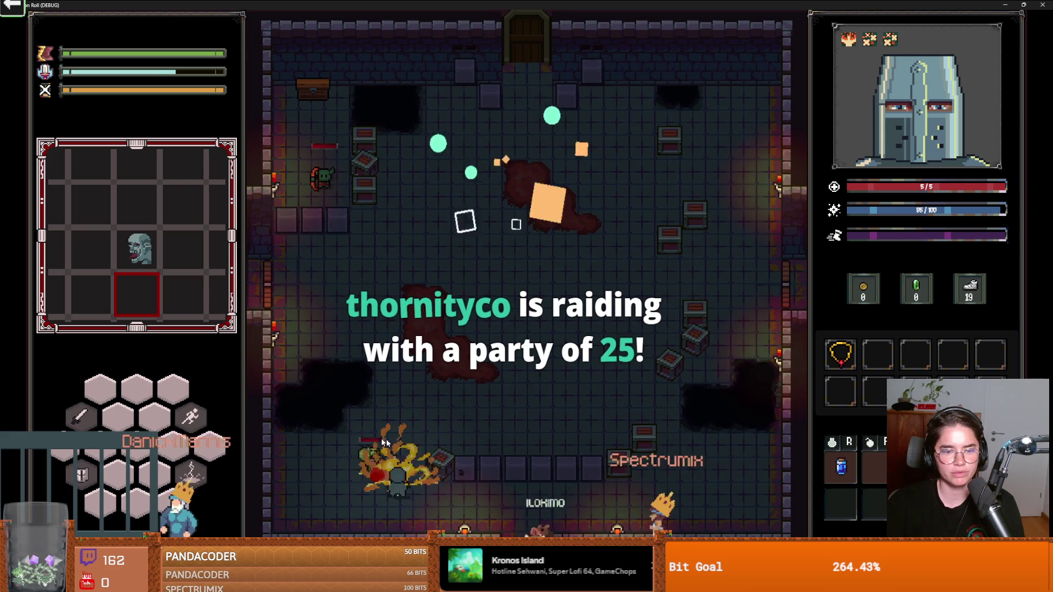
key("a")
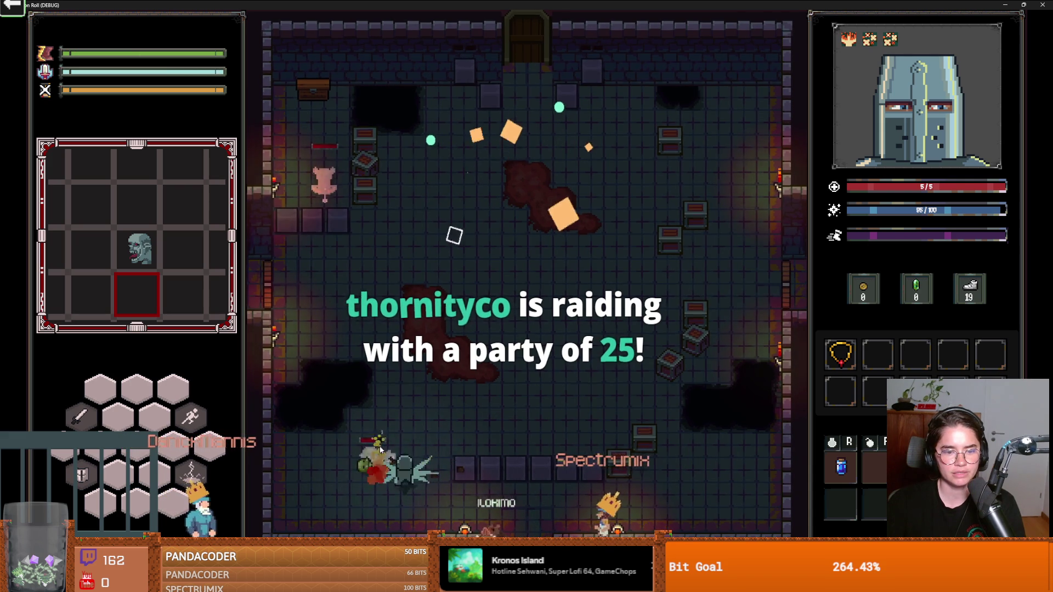
key("d")
left_click(396, 454)
key("a")
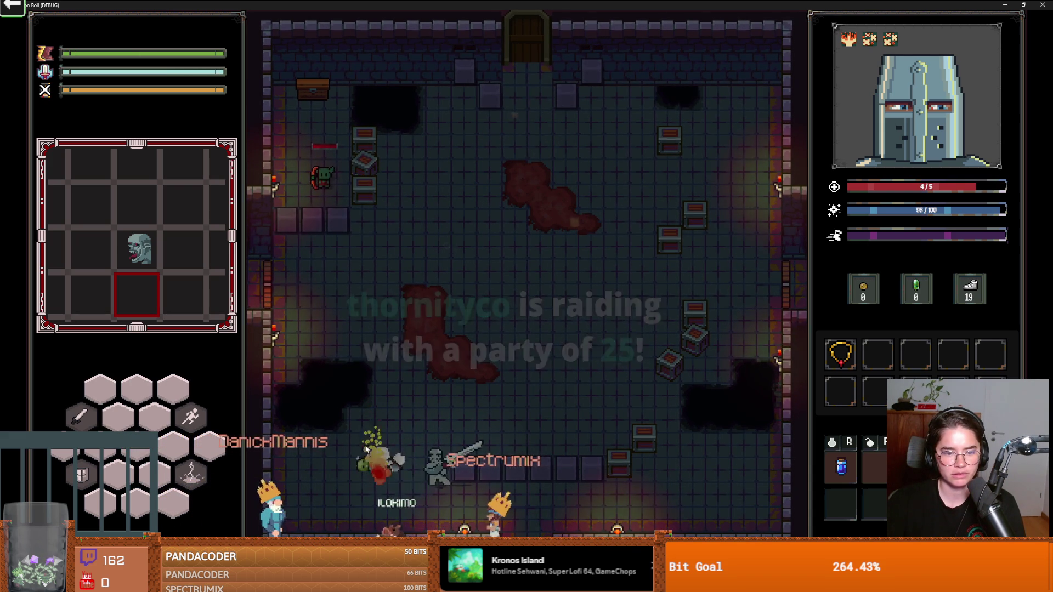
left_click(423, 443)
left_click(434, 437)
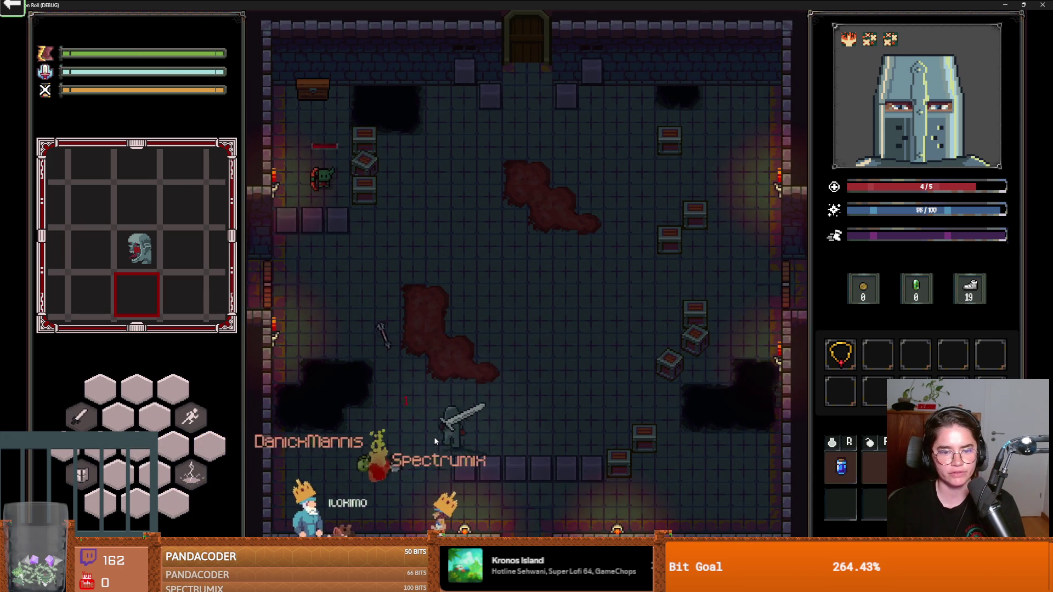
Step: Move up-left to the remaining goblin and finish it off
key("w")
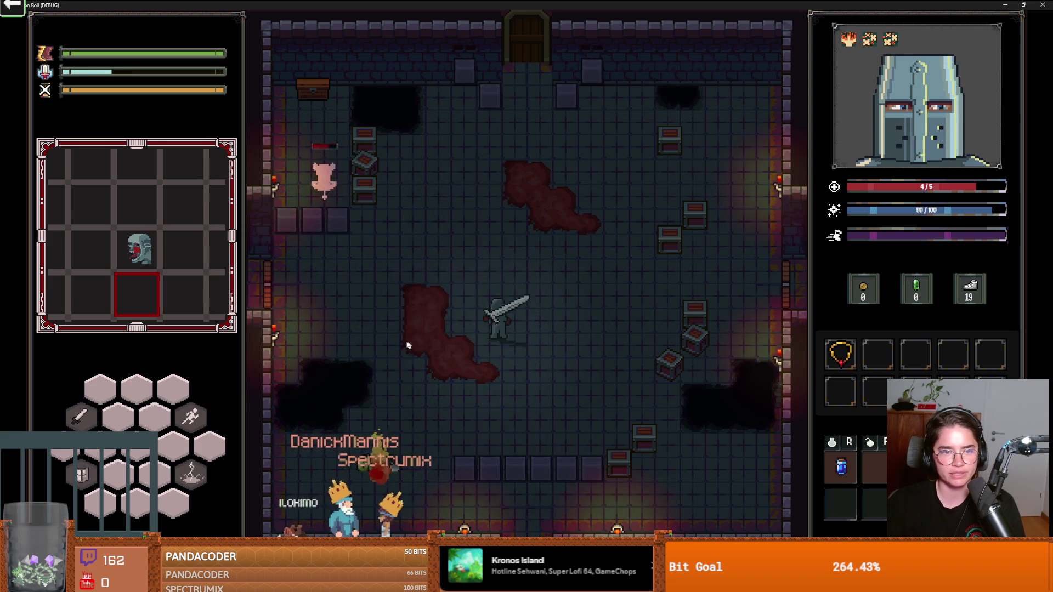
key("a")
key("w")
key("a")
key("a")
key("w")
left_click(257, 263)
left_click(281, 255)
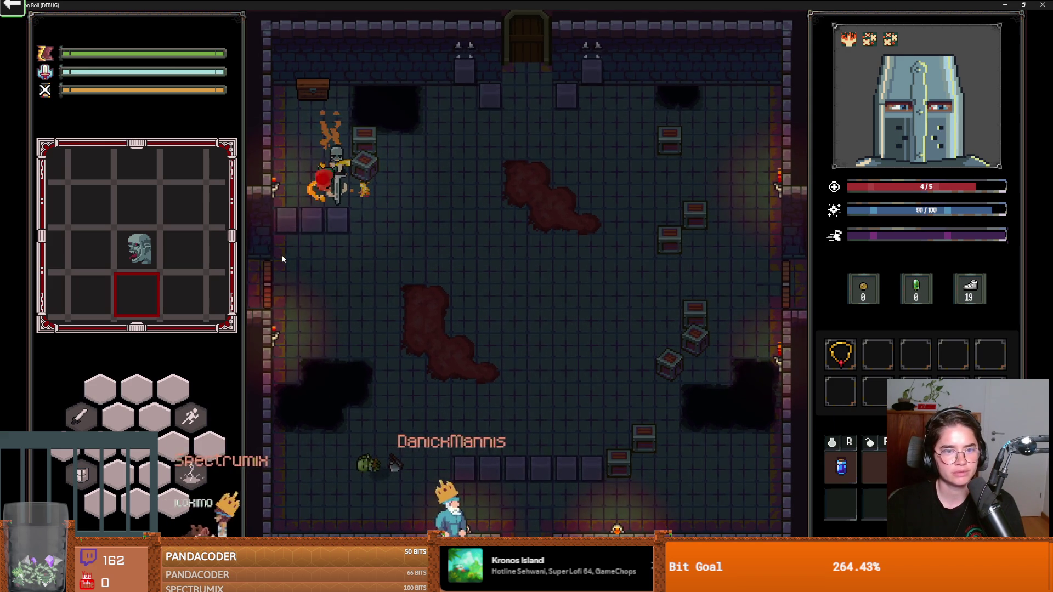
key("s")
key("d")
key("d")
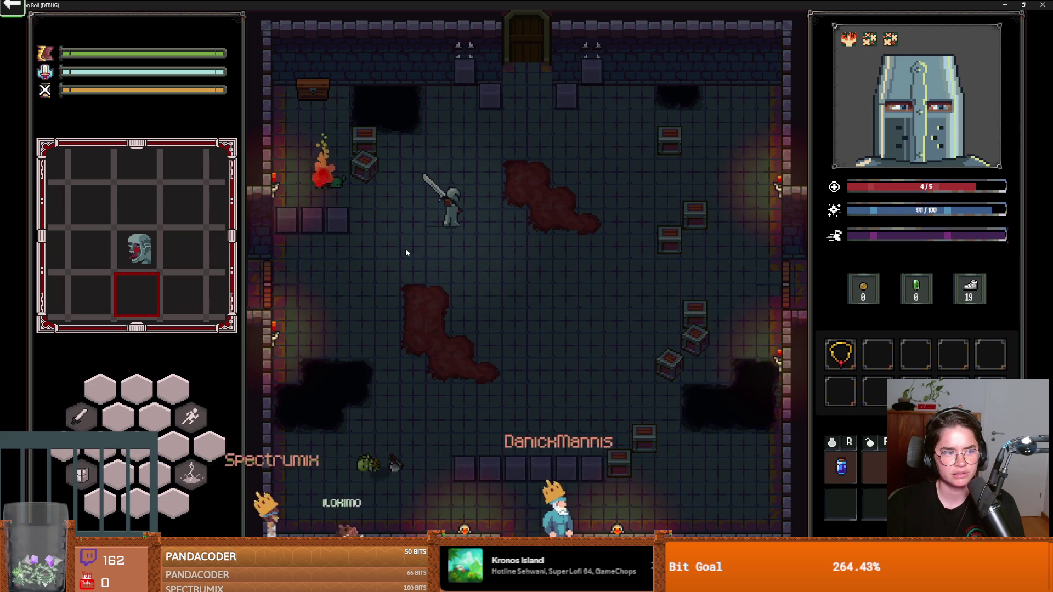
Step: Walk the knight around the cleared goblin room
key("d")
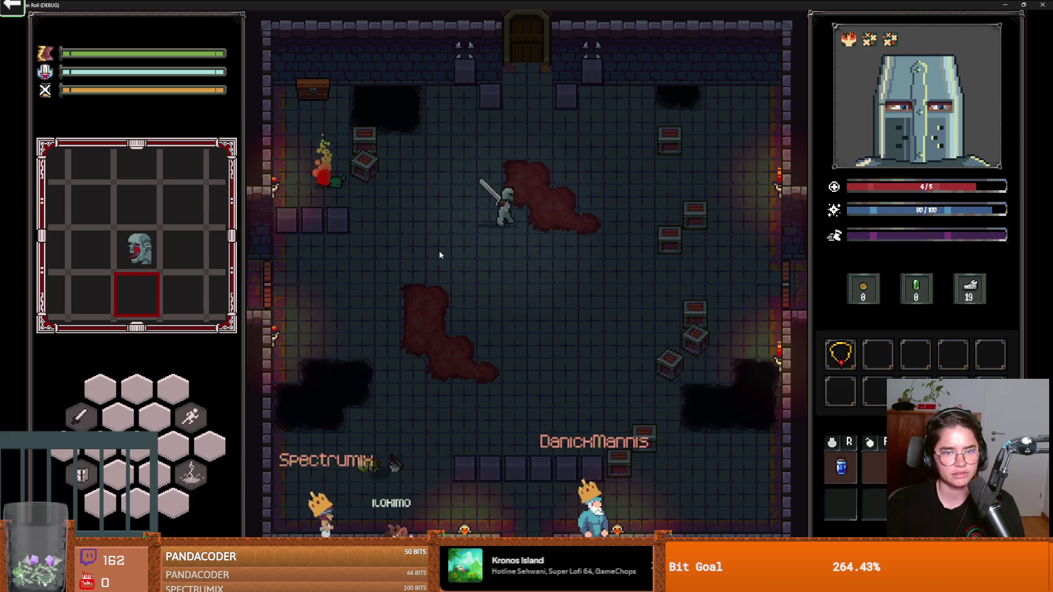
key("w")
key("s")
key("a")
key("d")
key("a")
key("a")
key("w")
key("d")
key("d")
key("s")
key("a")
key("w")
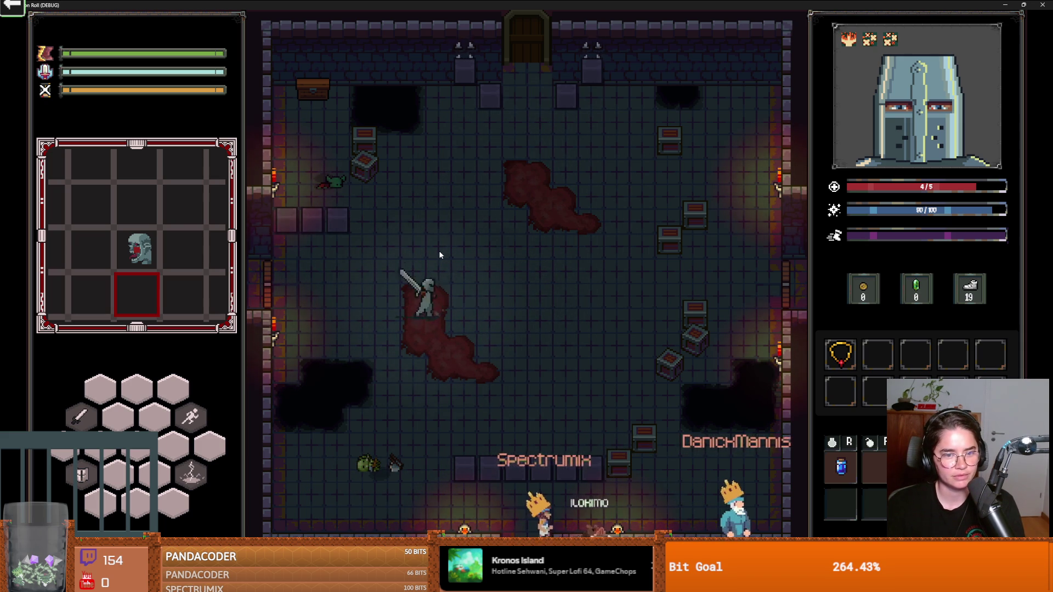
key("w")
key("d")
key("a")
key("s")
Step: Keep moving the knight around, then shrink the game window and stop the run
key("a")
key("w")
key("d")
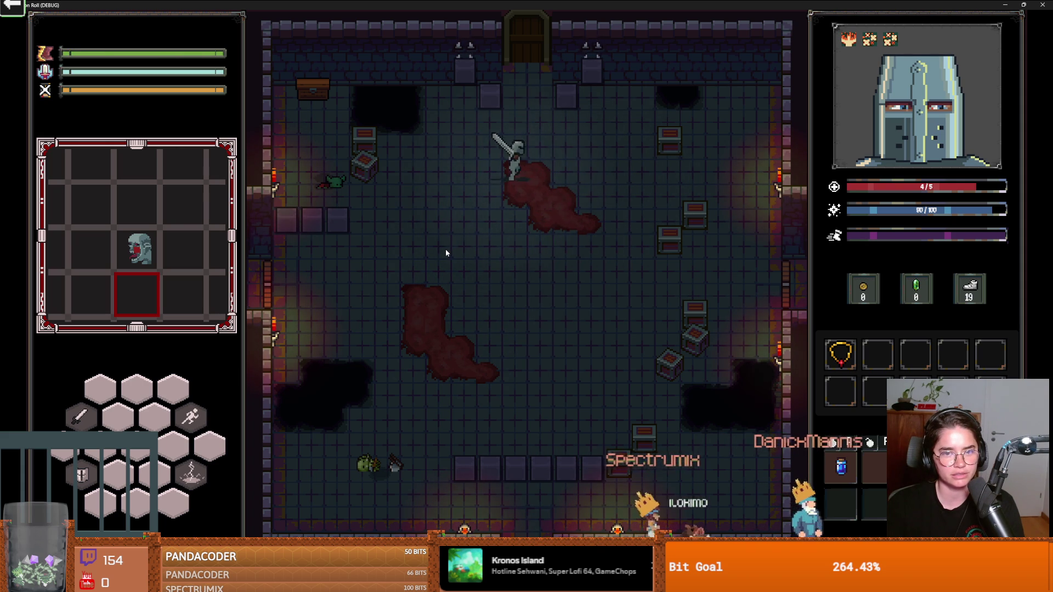
key("s")
key("s")
key("w")
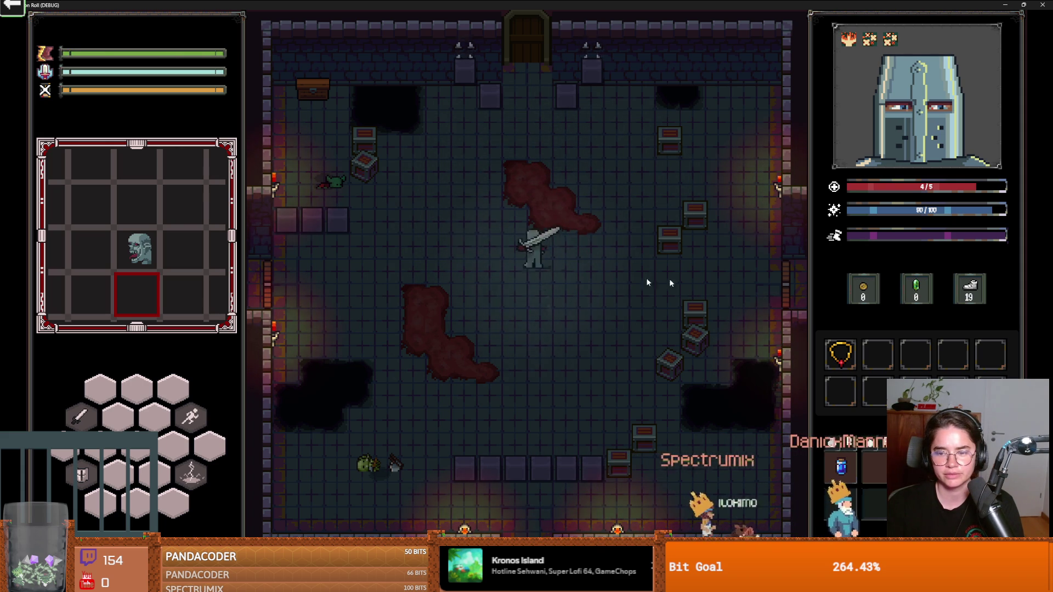
key("s")
key("a")
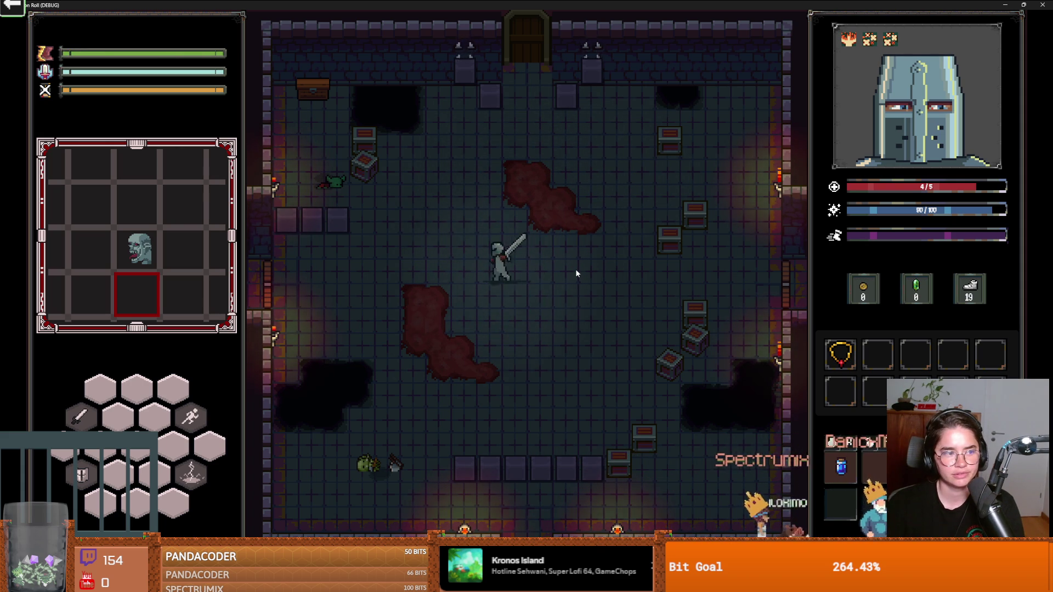
key("w")
key("d")
key("space")
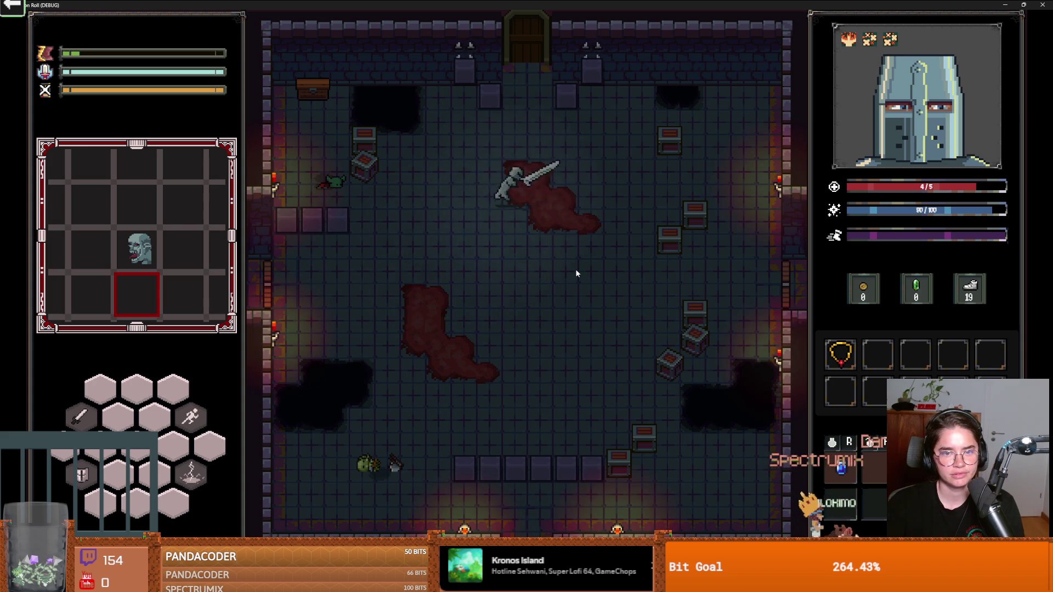
key("a")
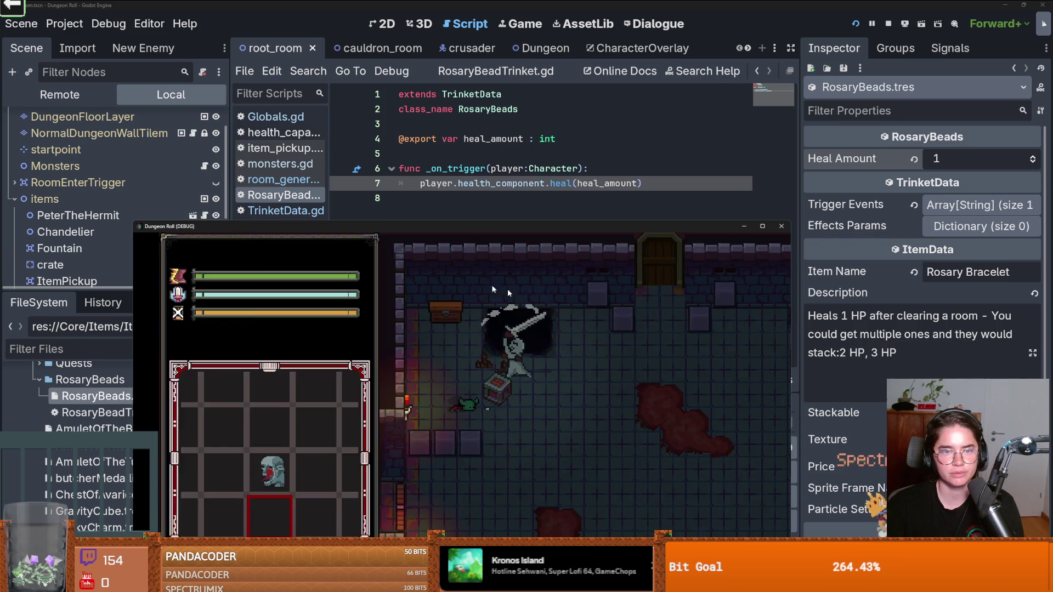
key("super+Down")
left_click(781, 226)
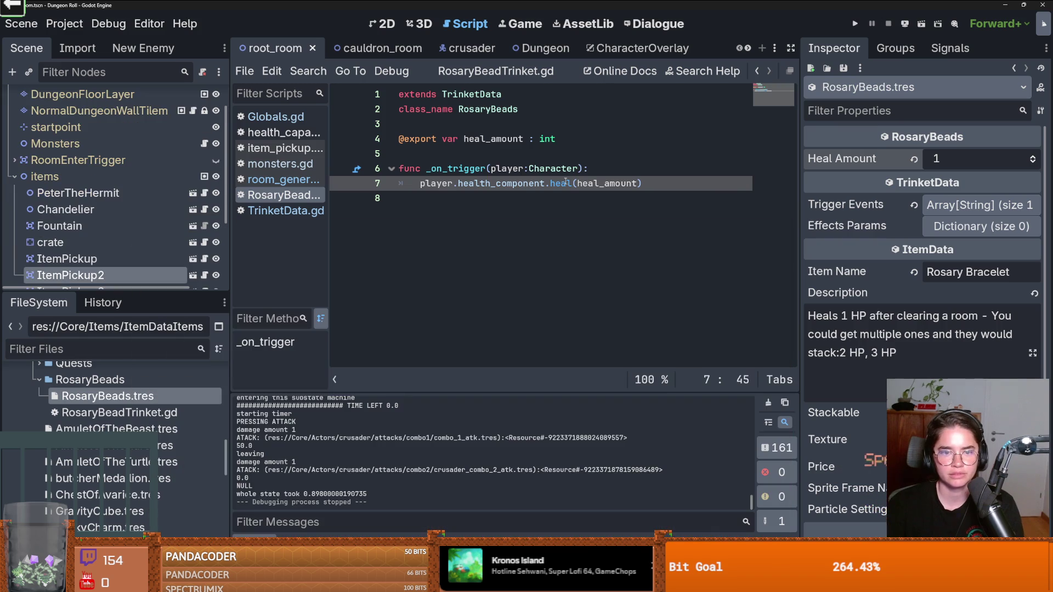
Step: Enlarge the file browser, filter for 'item_pic', and open item_pickup.gd
left_click(525, 202)
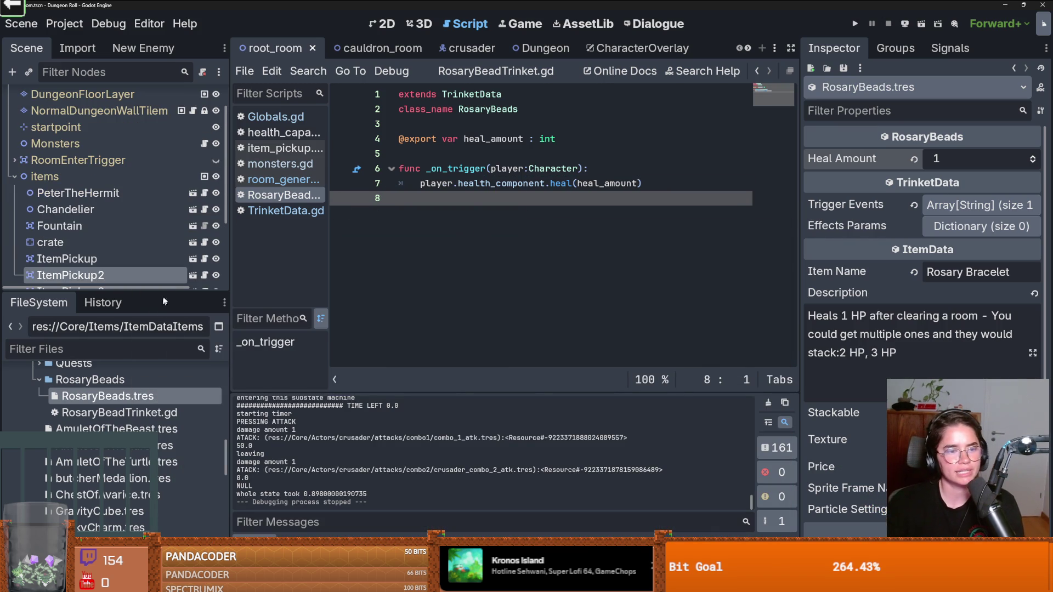
left_click_drag(165, 293, 165, 143)
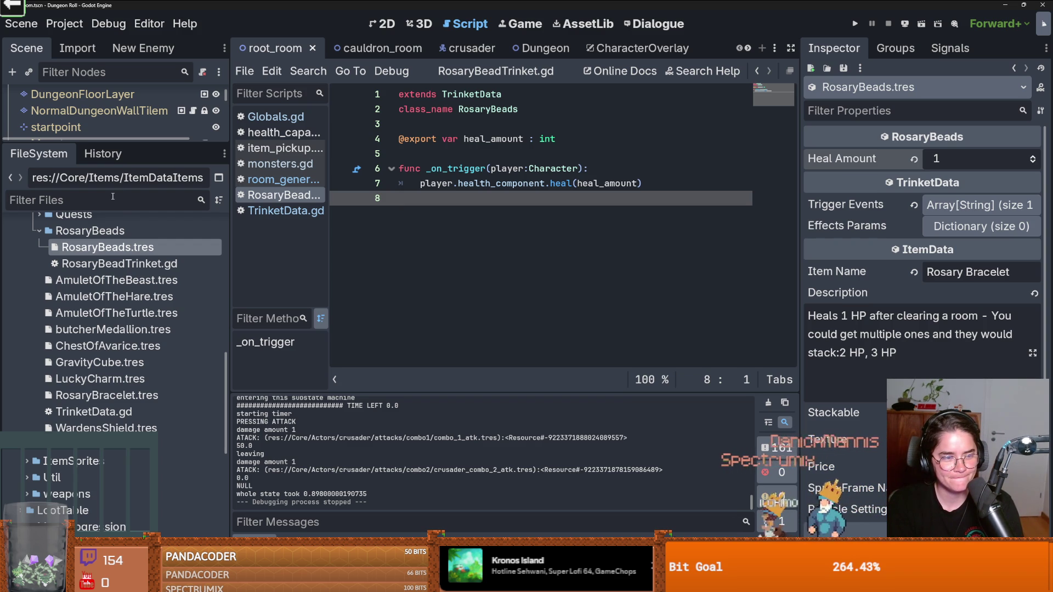
type("item_pic")
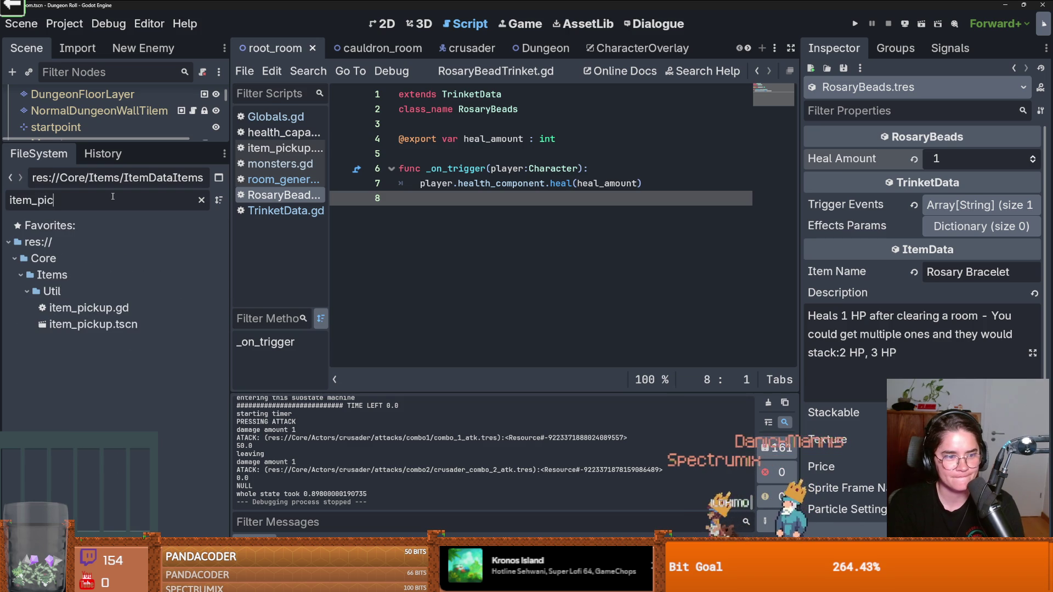
double_click(88, 307)
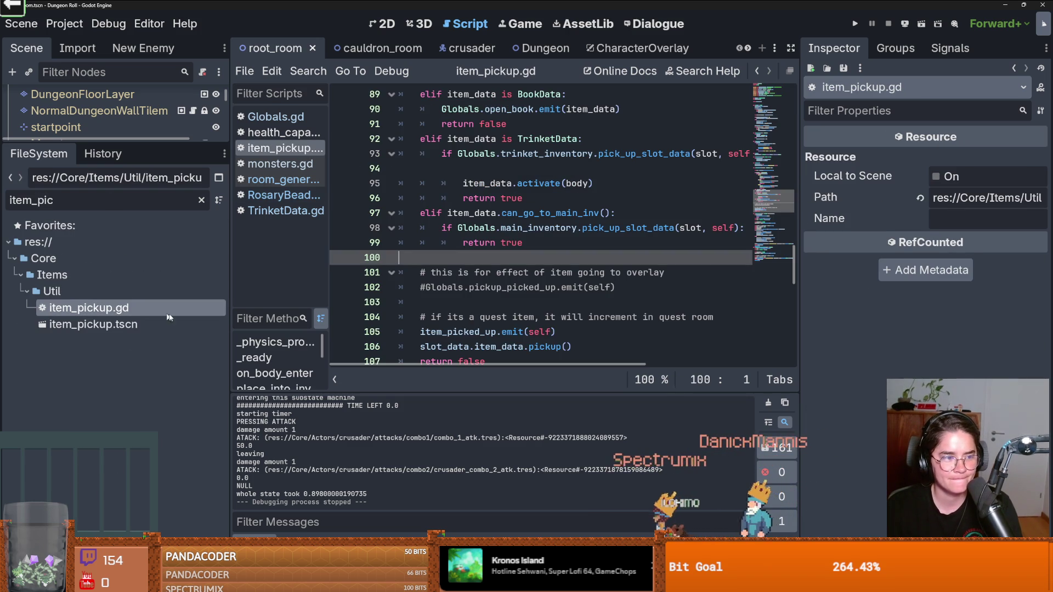
Step: Find the trinket branch and follow activate on line 95 into TrinketData.gd
scroll(484, 259, "down", 8)
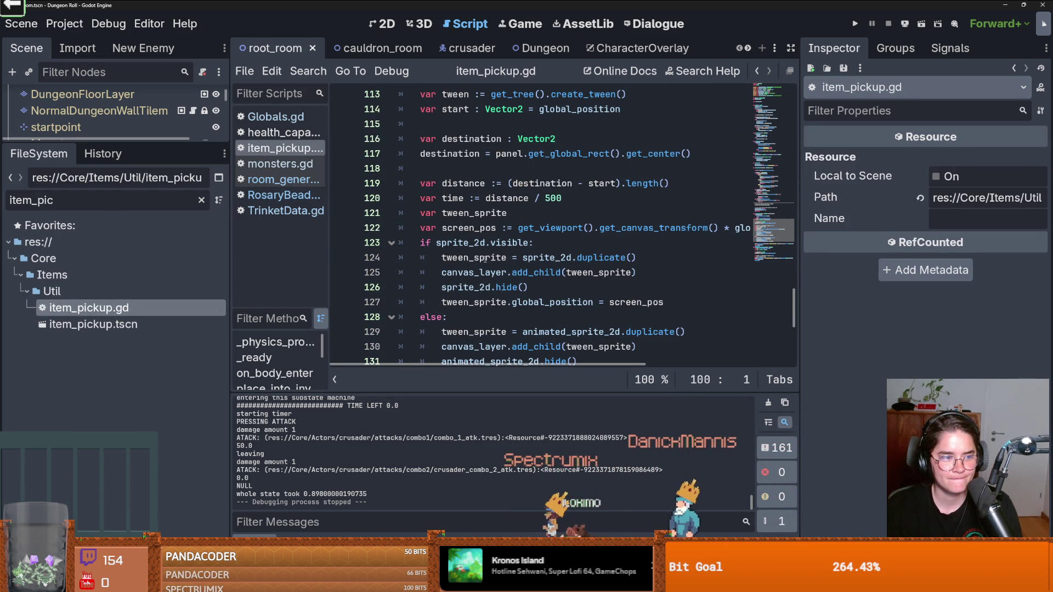
scroll(485, 259, "down", 5)
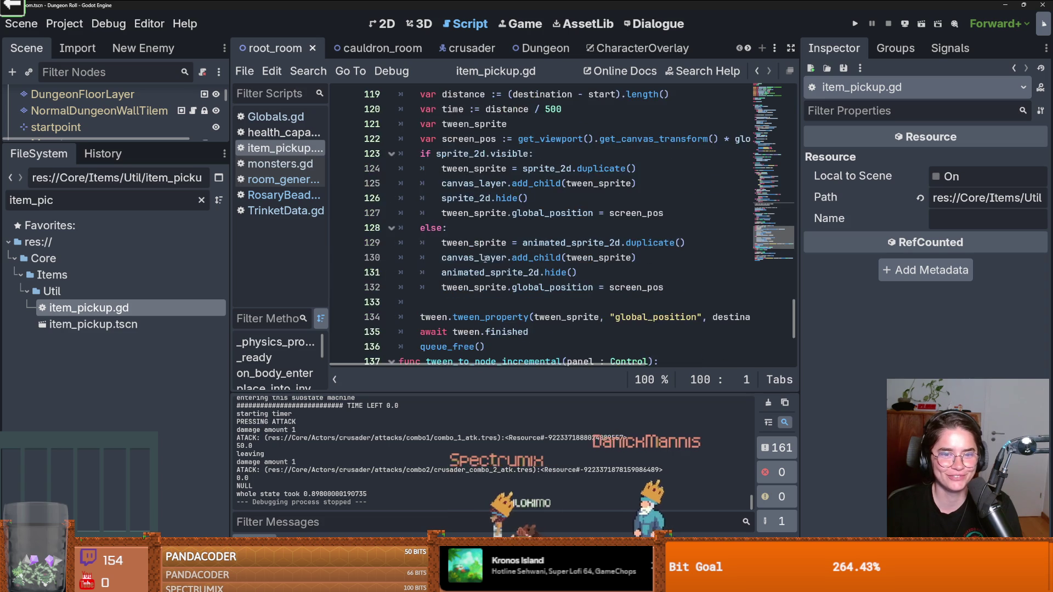
scroll(485, 259, "down", 4)
scroll(471, 234, "up", 6)
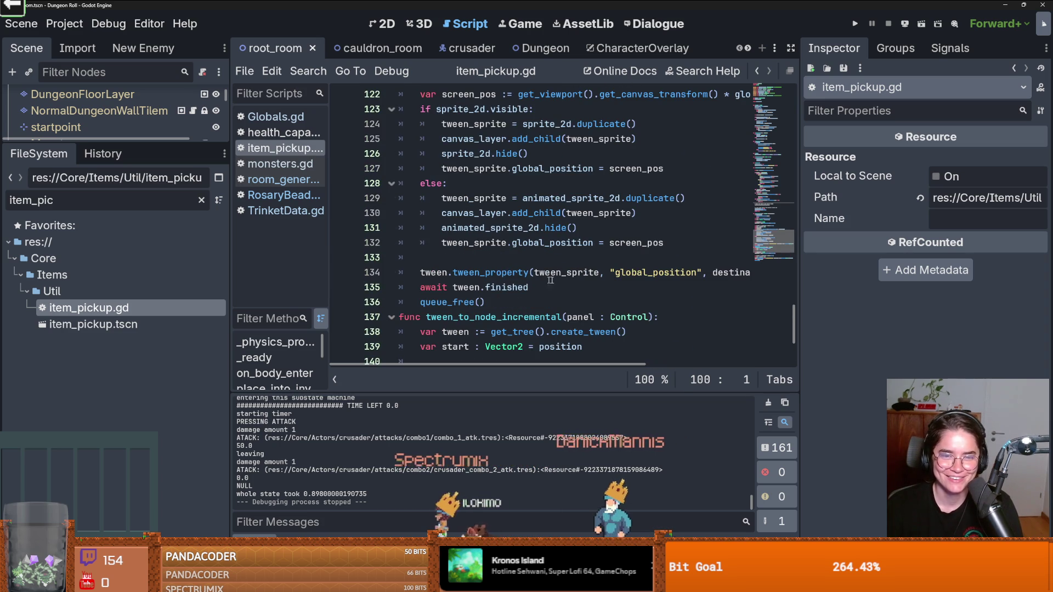
scroll(471, 234, "up", 11)
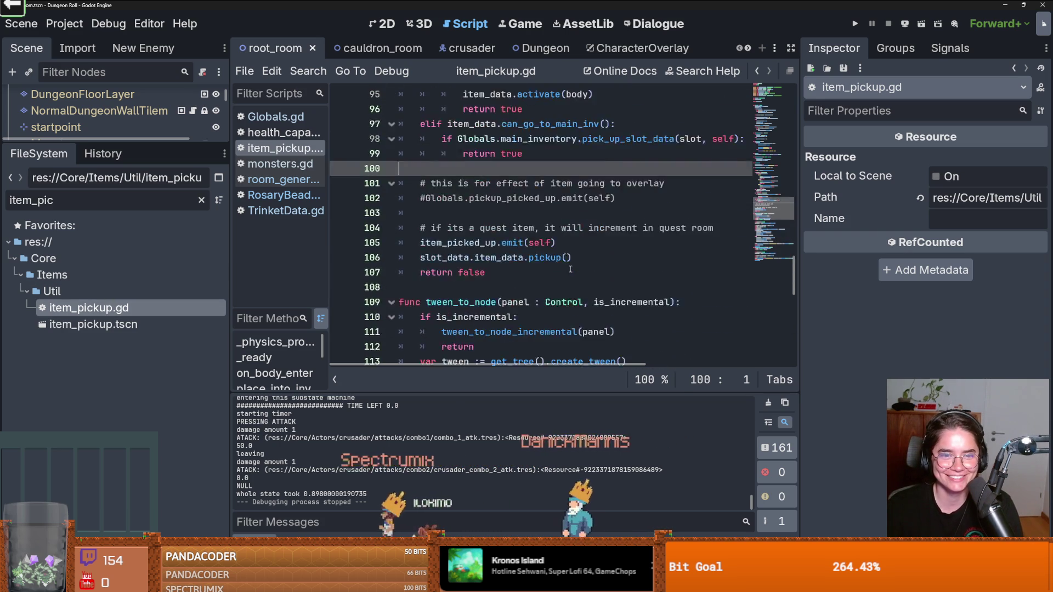
scroll(571, 269, "up", 1)
double_click(544, 230)
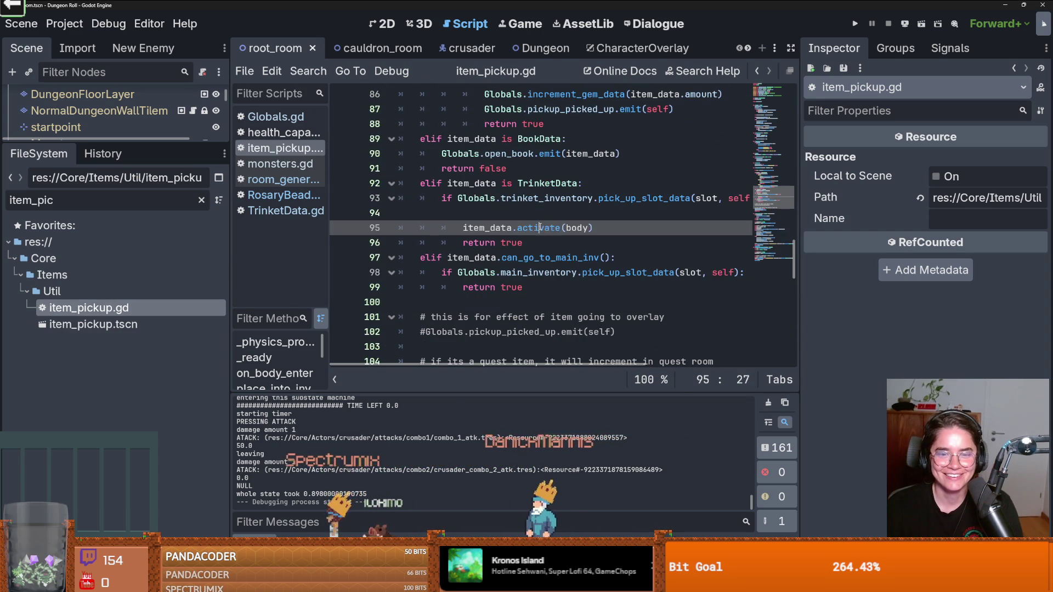
left_click(544, 232, "ctrl")
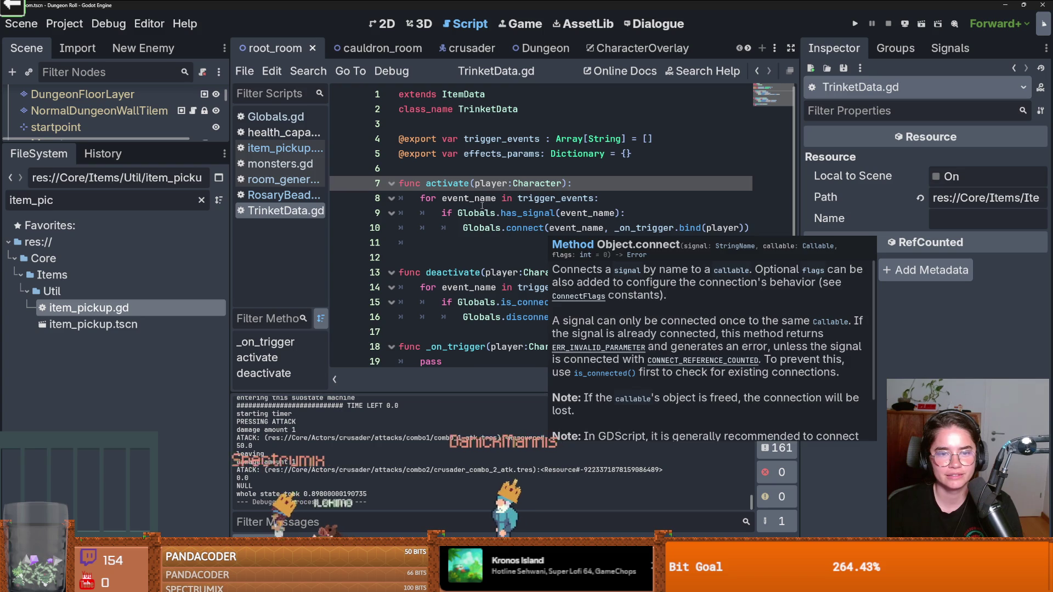
Step: Widen the code area and open RosaryBeadTrinket.gd via the 'rosar' filter, checking _on_trigger
left_click(540, 241)
scroll(533, 241, "down", 1)
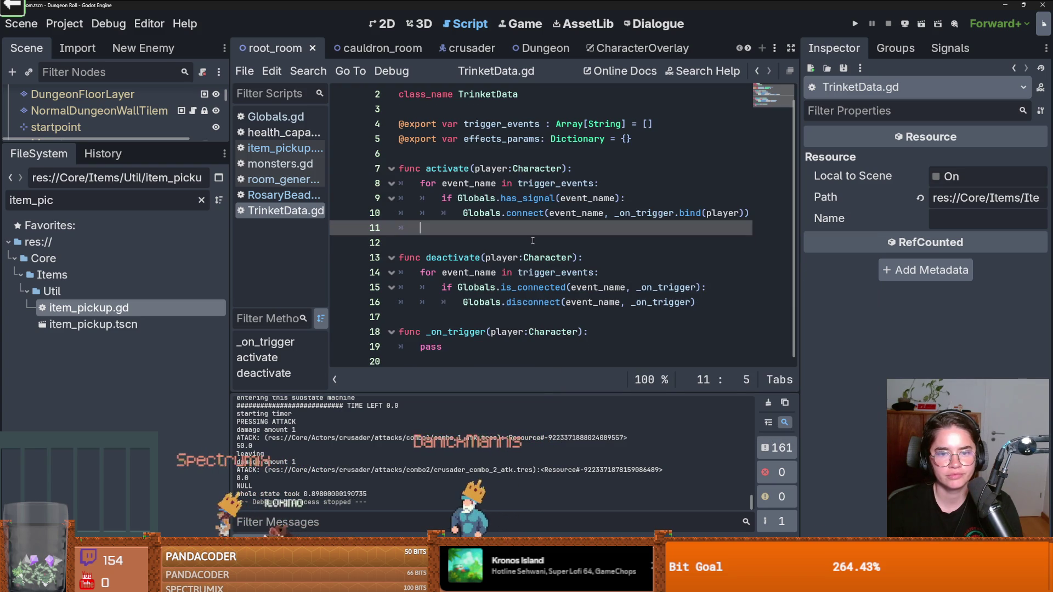
left_click_drag(328, 252, 171, 239)
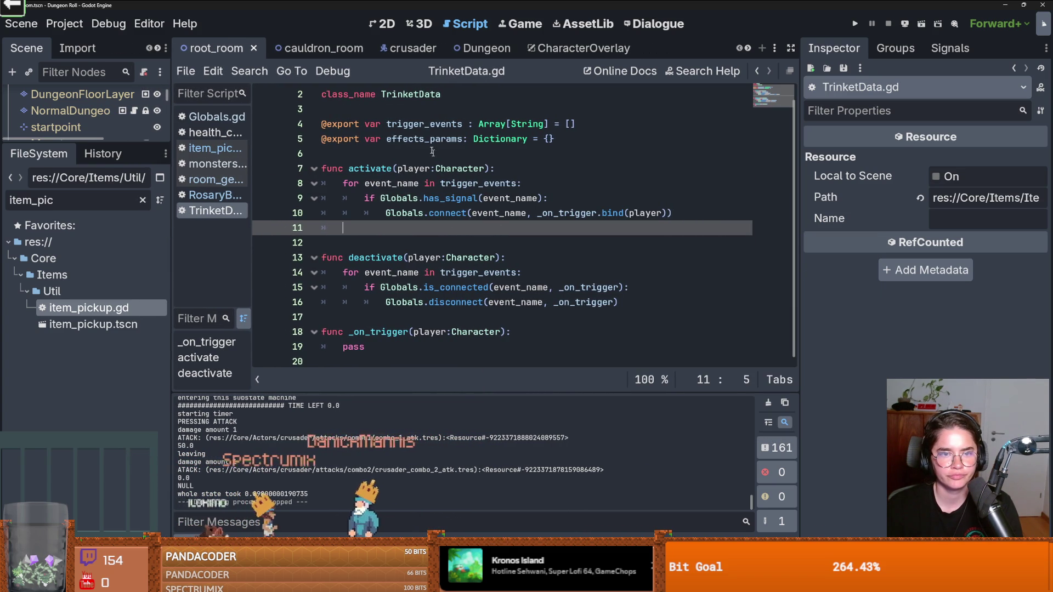
left_click(142, 201)
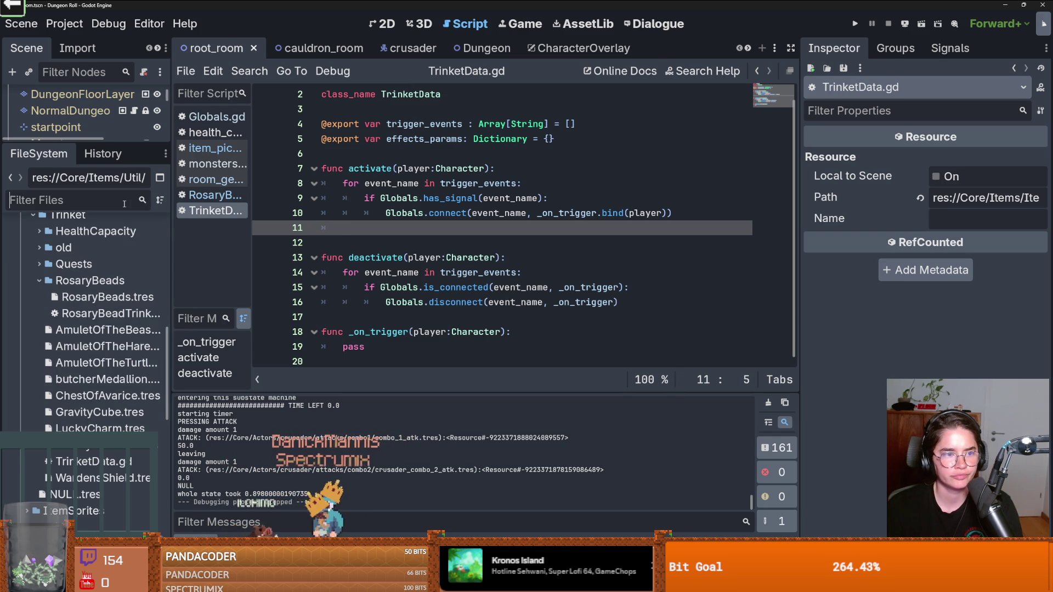
type("rosar")
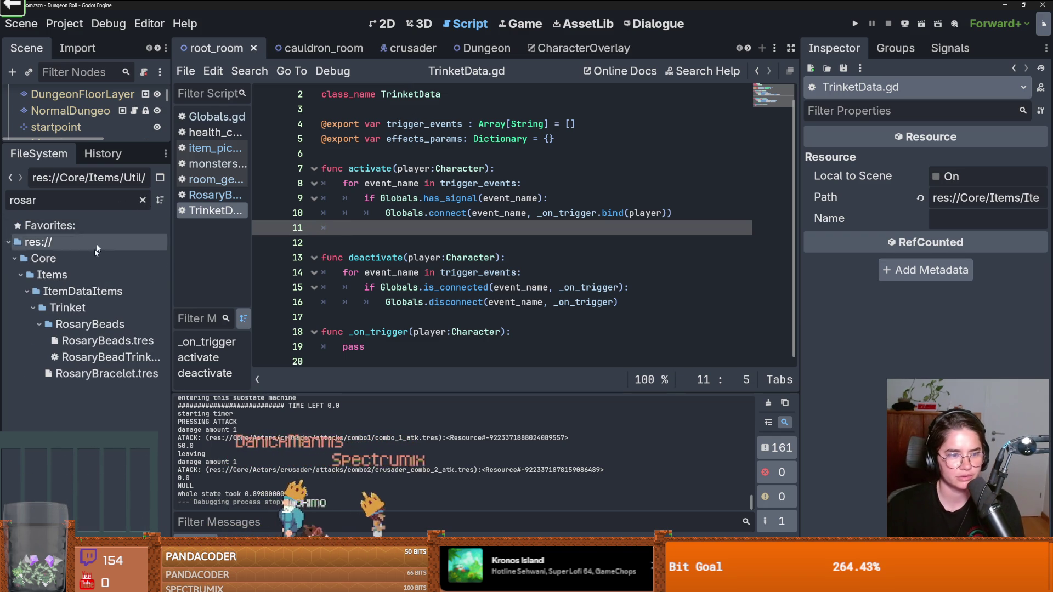
double_click(107, 357)
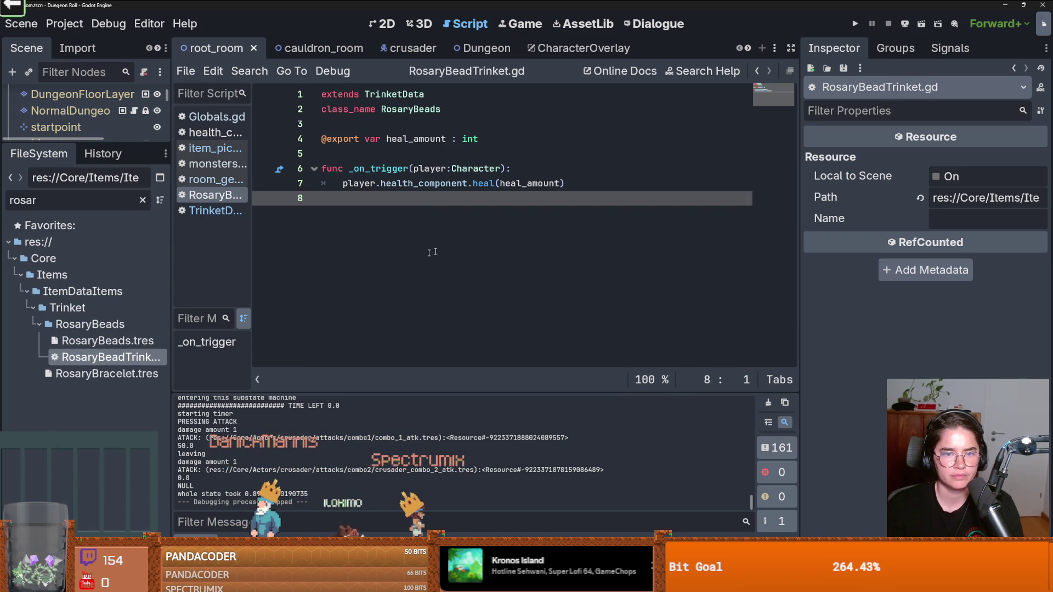
left_click(370, 170)
mouse_move(369, 171)
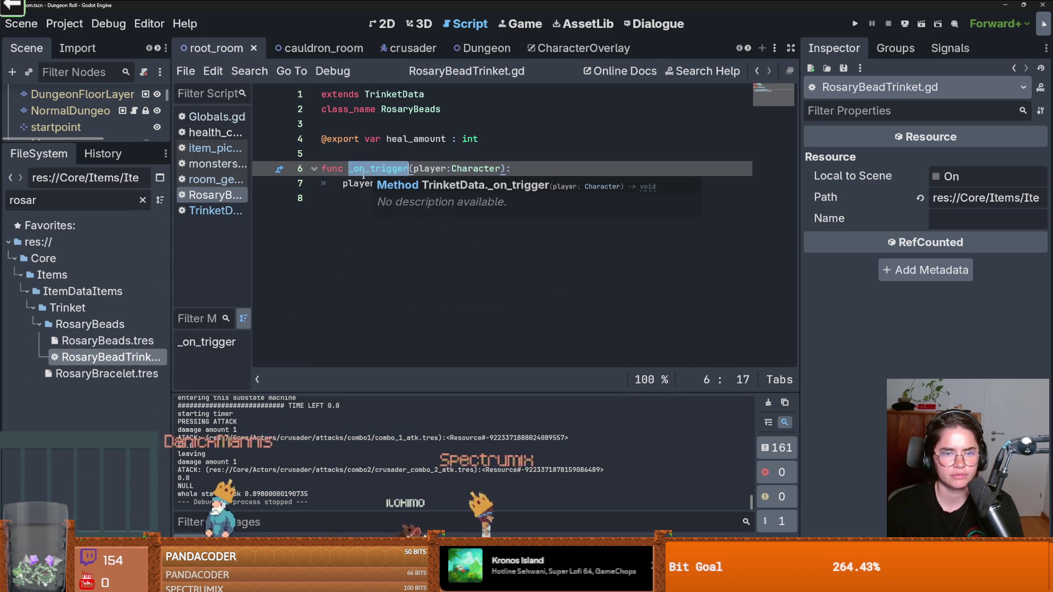
Step: Filter FileSystem for 'healt' and resize the scene and file panels to browse results
left_click(83, 202)
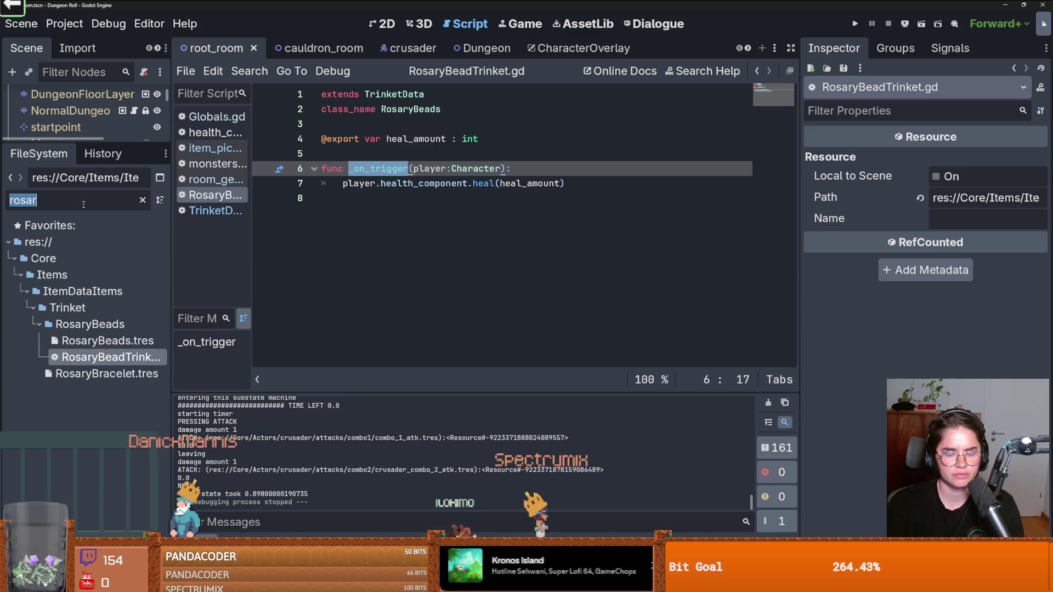
type("healt")
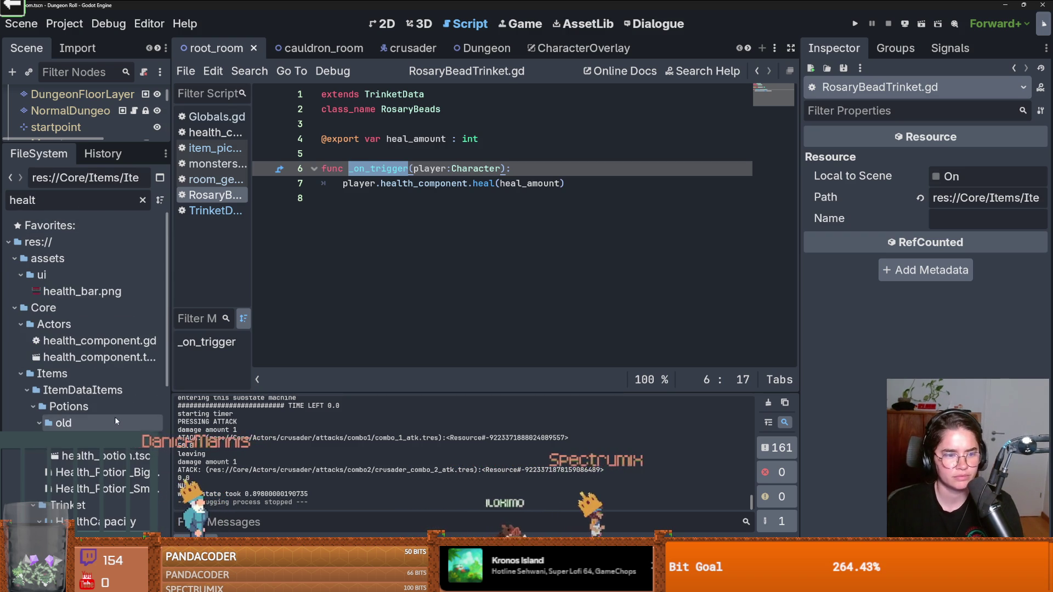
scroll(116, 420, "down", 5)
scroll(115, 421, "up", 5)
scroll(115, 421, "down", 5)
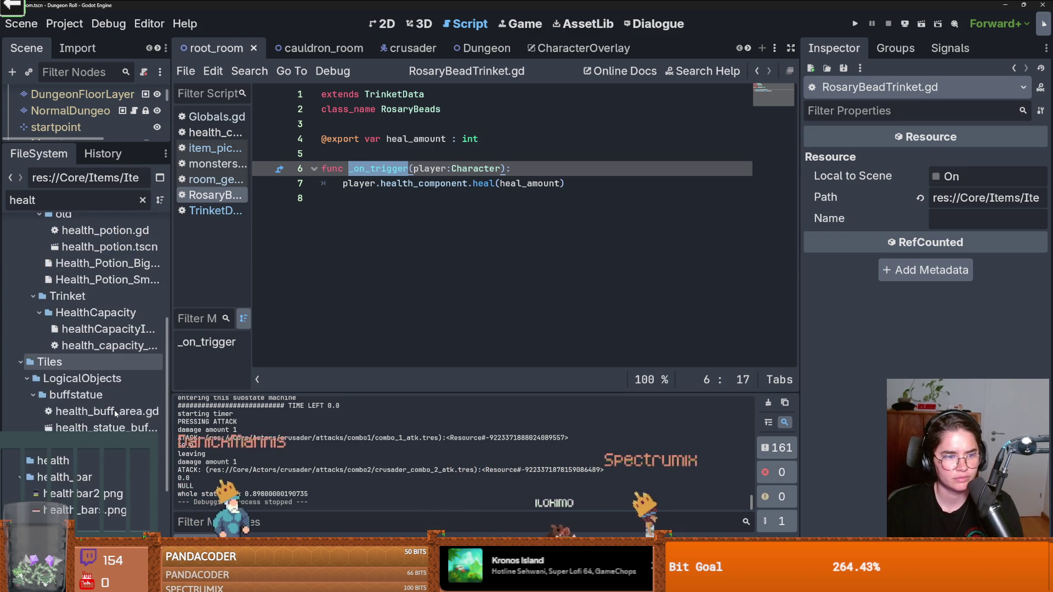
scroll(116, 415, "up", 5)
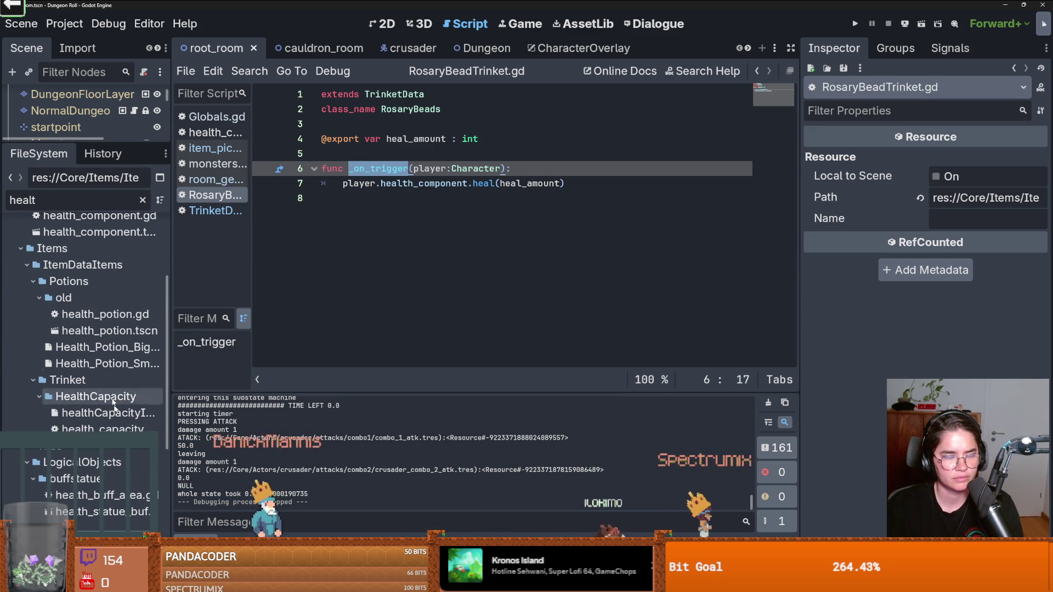
left_click_drag(74, 142, 80, 374)
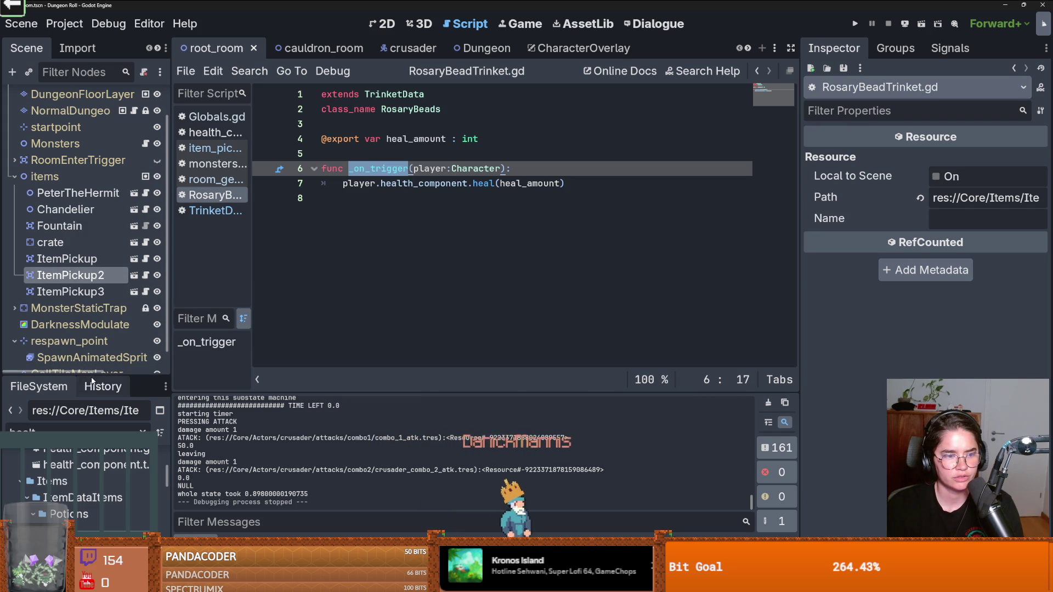
left_click_drag(91, 375, 91, 196)
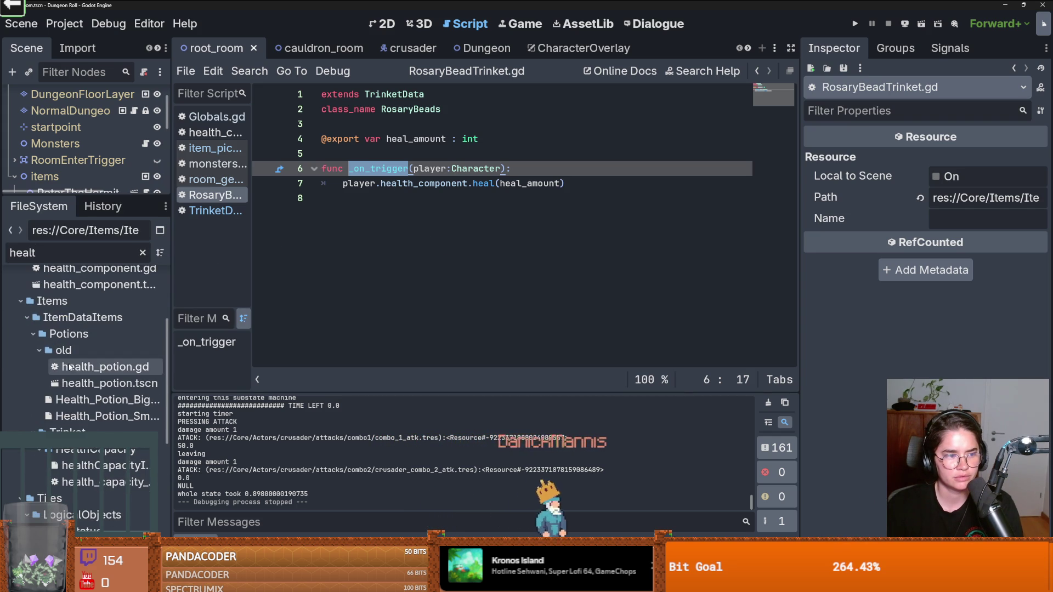
scroll(81, 418, "down", 3)
scroll(79, 340, "down", 2)
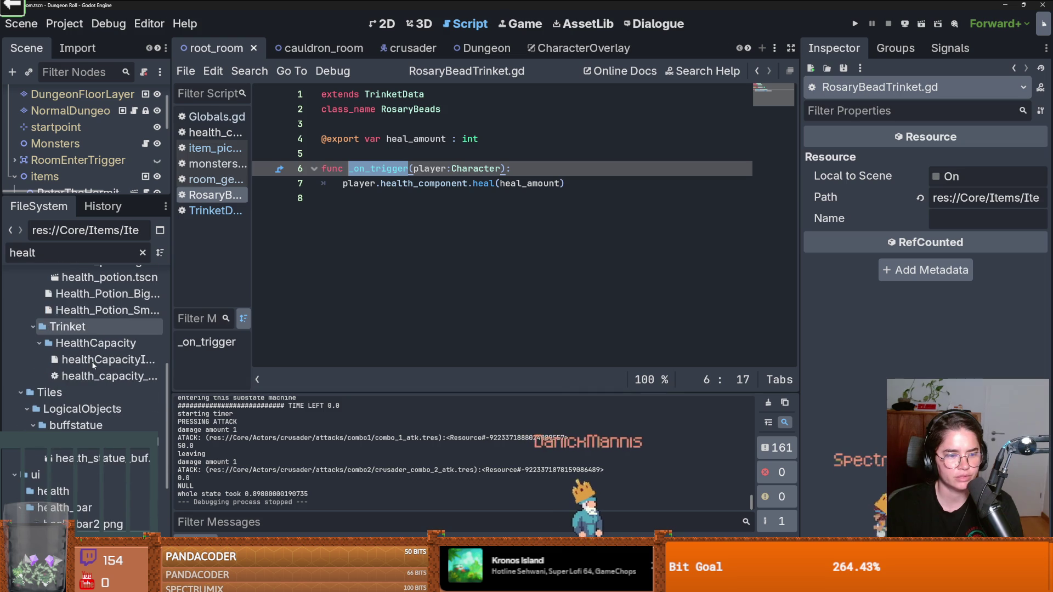
Step: Filter for 'rosary' and inspect RosaryBeads.tres: Heal Amount 1, Trigger Events on_room_cleared
type("rodsty")
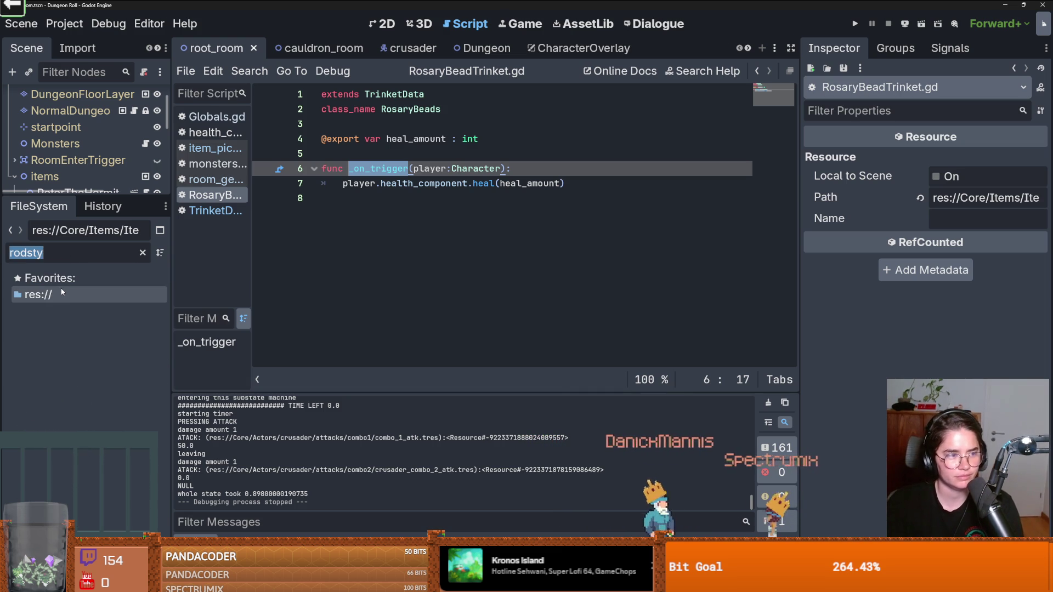
key("BackSpace")
key("BackSpace")
key("BackSpace")
type("sary")
left_click(104, 393)
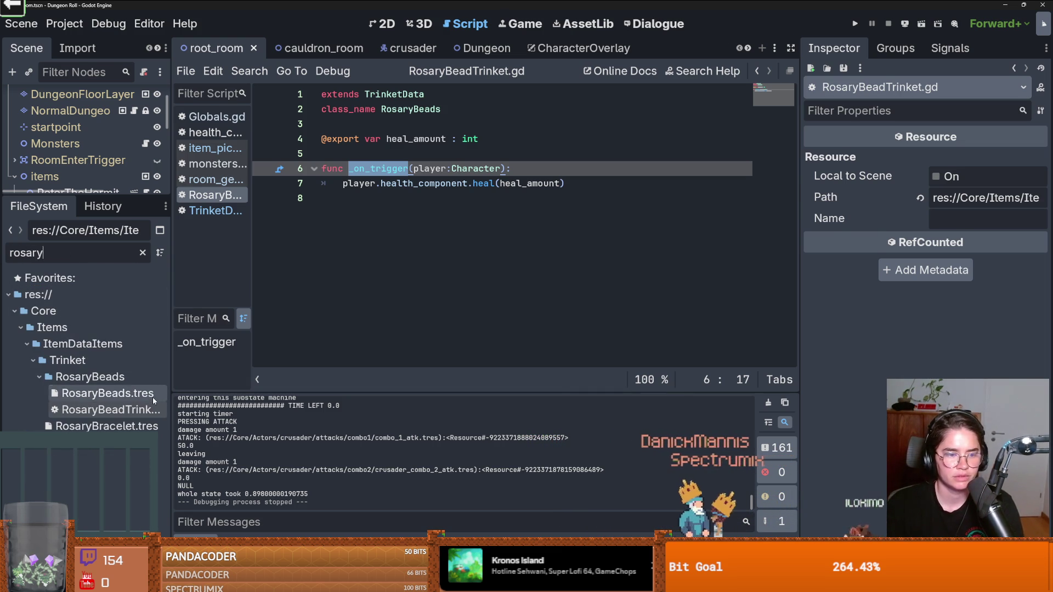
left_click(963, 206)
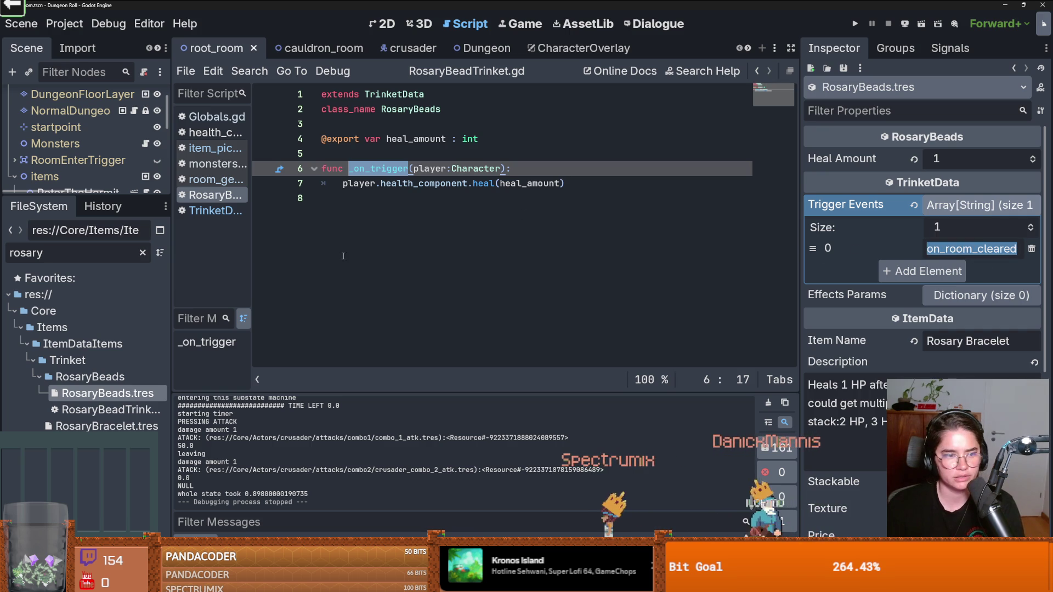
double_click(95, 250)
type("Global")
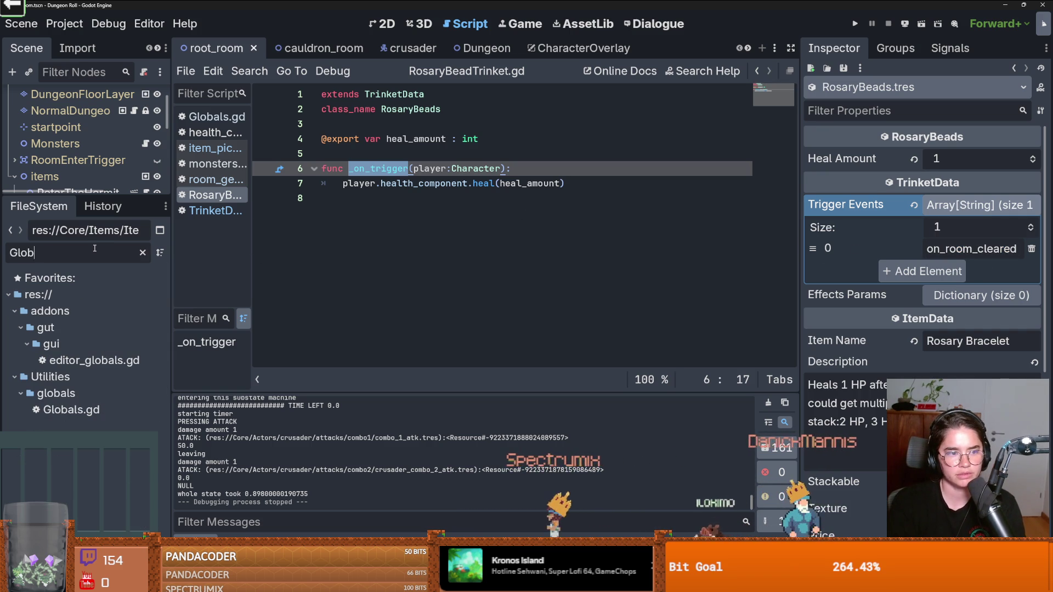
Step: Open Globals.gd at the on_room_cleared signal, undo the accidental paste, and save
double_click(71, 409)
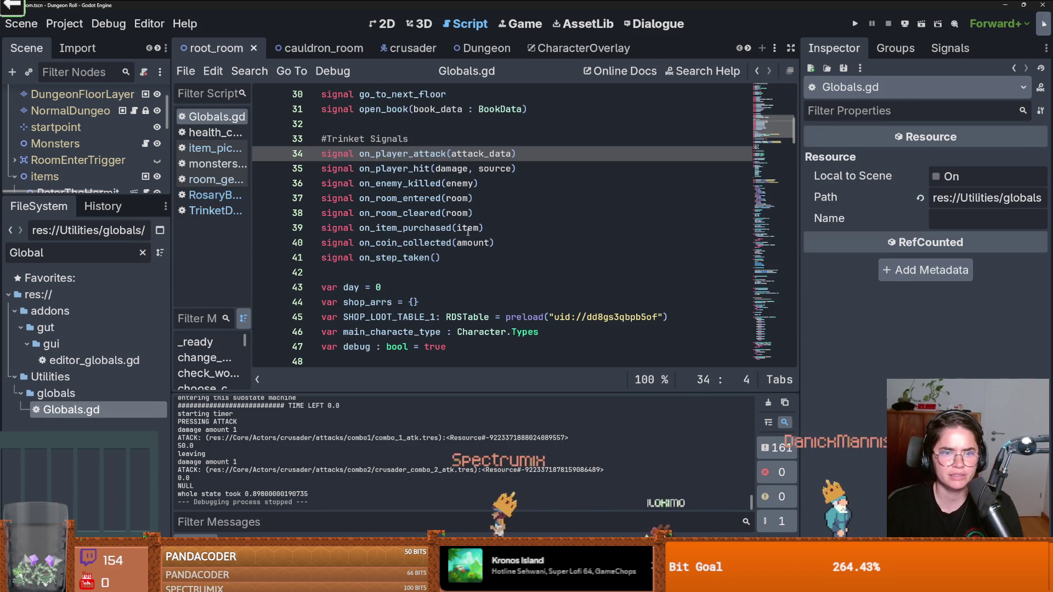
left_click(505, 212)
type("on_room_cleared")
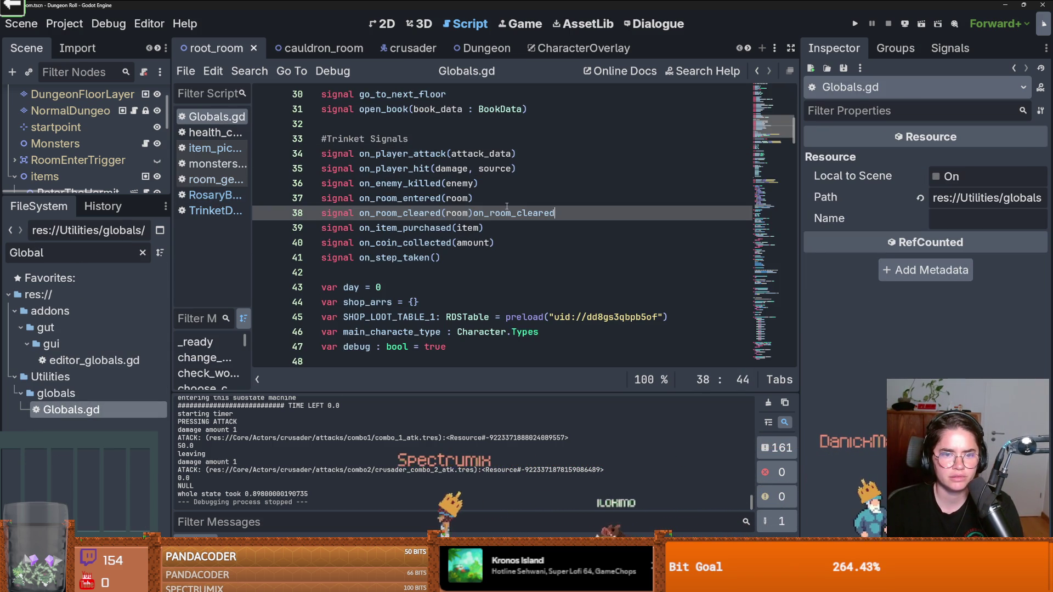
left_click(408, 198)
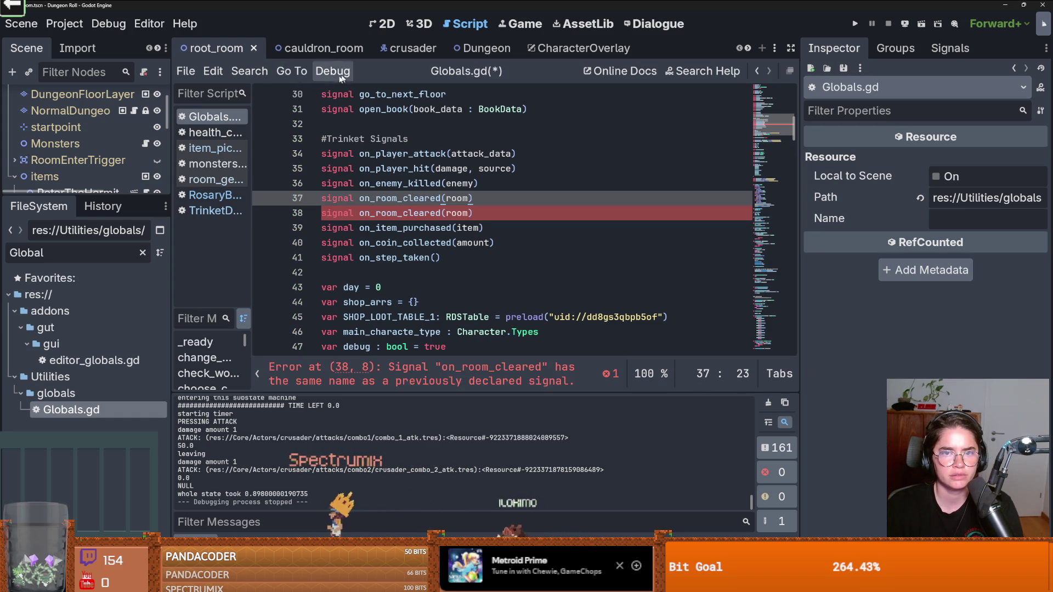
key("ctrl+s")
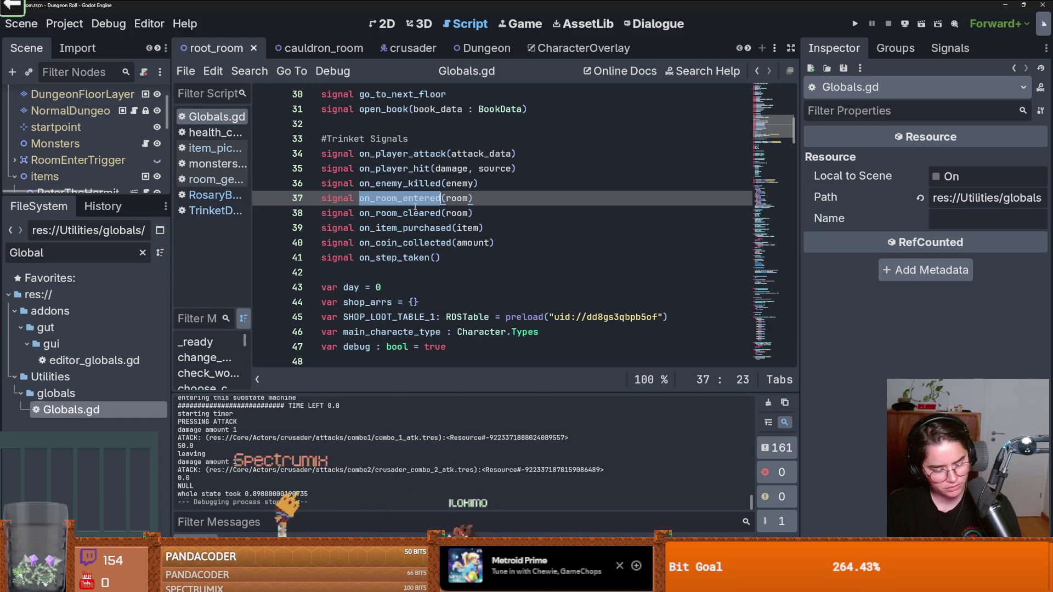
key("ctrl+s")
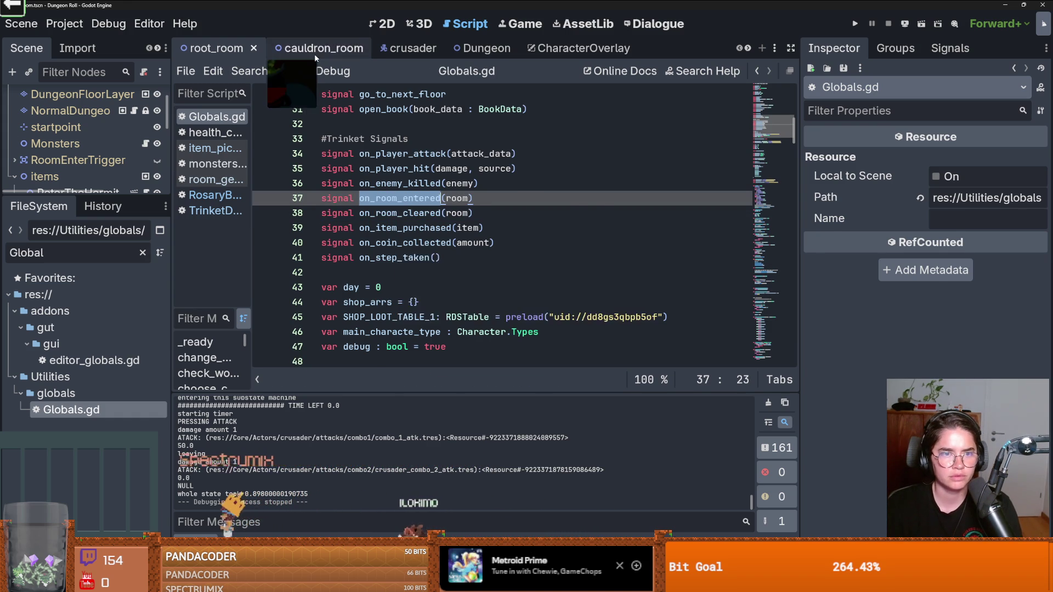
Step: In cauldron_room, open the Monsters script to see on_room_cleared emitted on line 140
left_click(309, 48)
left_click_drag(102, 204, 102, 475)
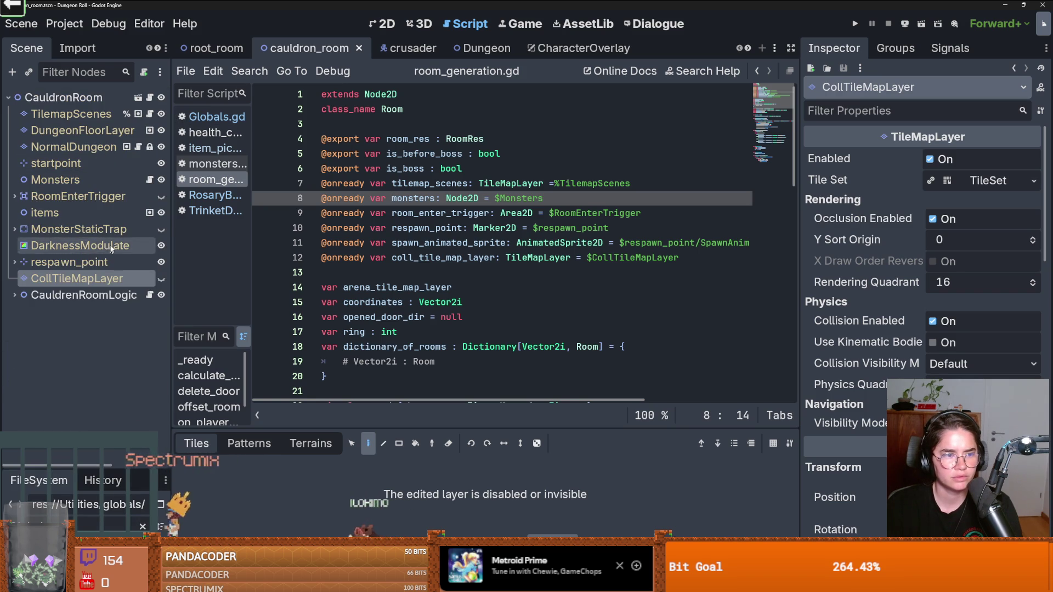
left_click(148, 185)
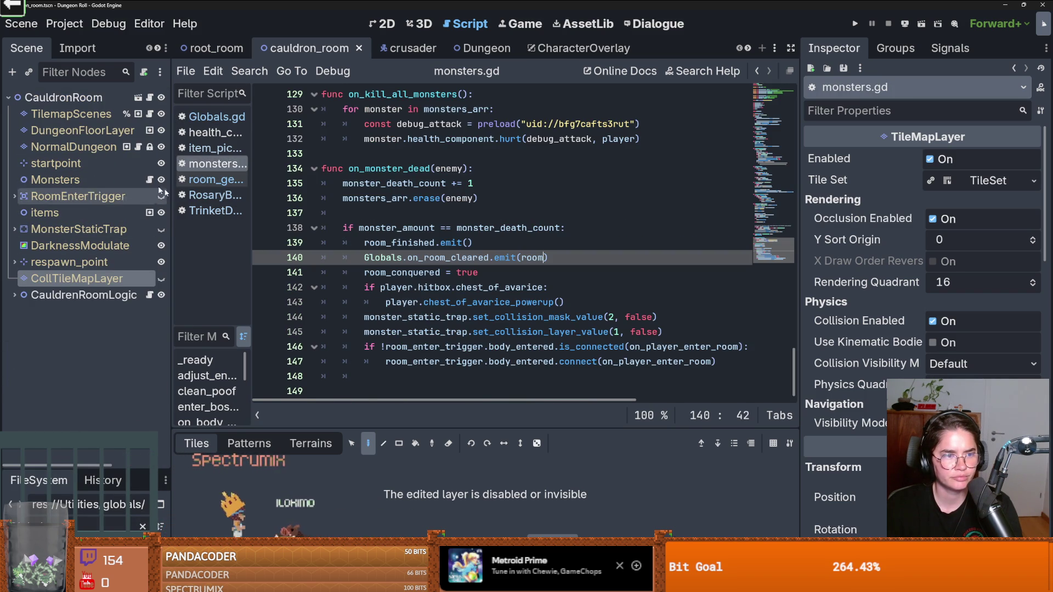
left_click(440, 261)
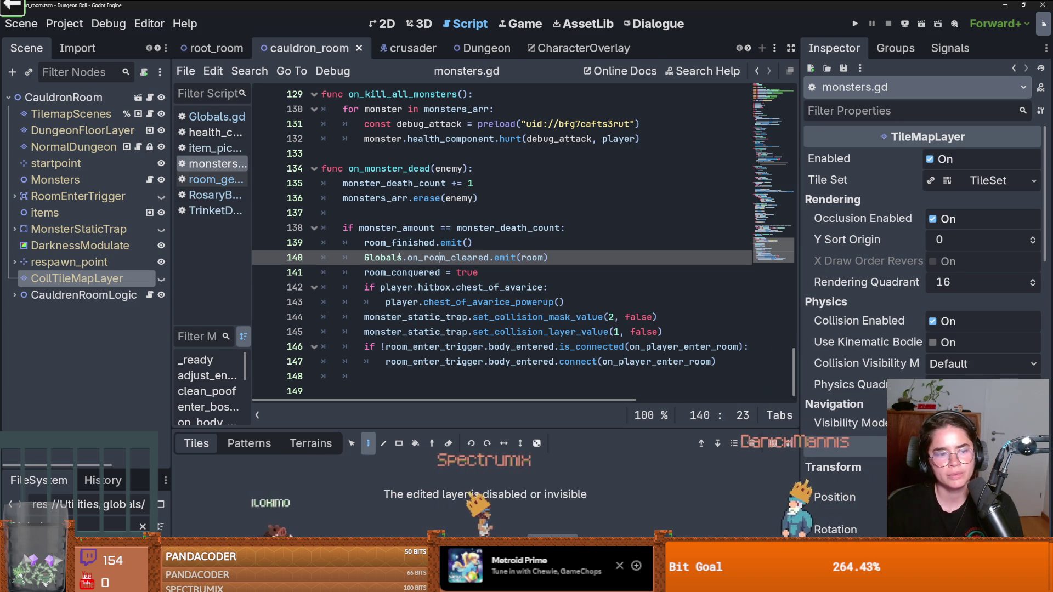
Step: Filter for 'Rosar' and reopen RosaryBeadTrinket.gd and its base TrinketData.gd
left_click_drag(83, 472, 82, 225)
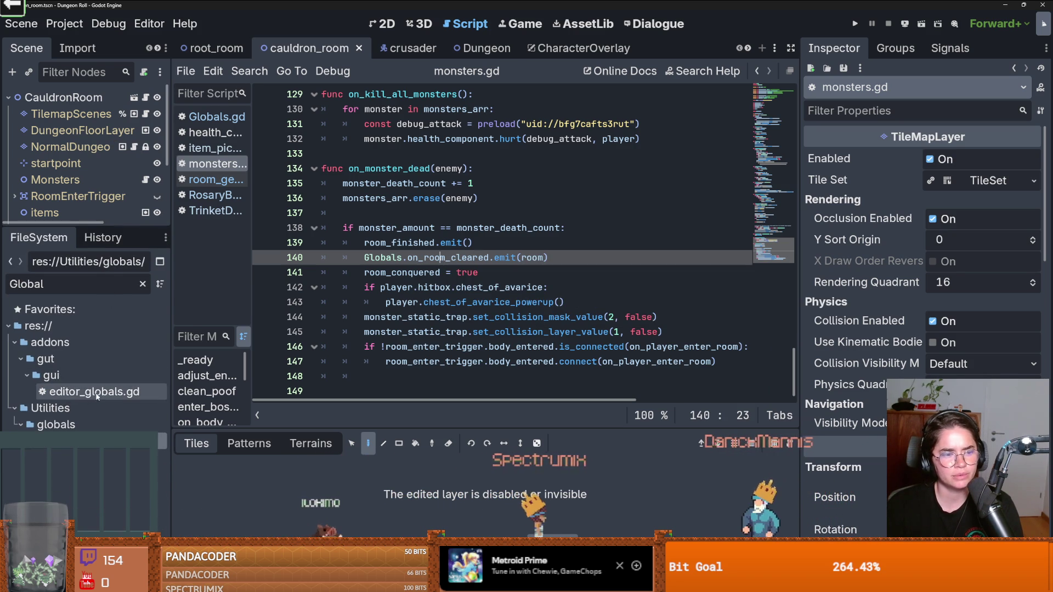
left_click(439, 258, "ctrl")
scroll(401, 270, "down", 3)
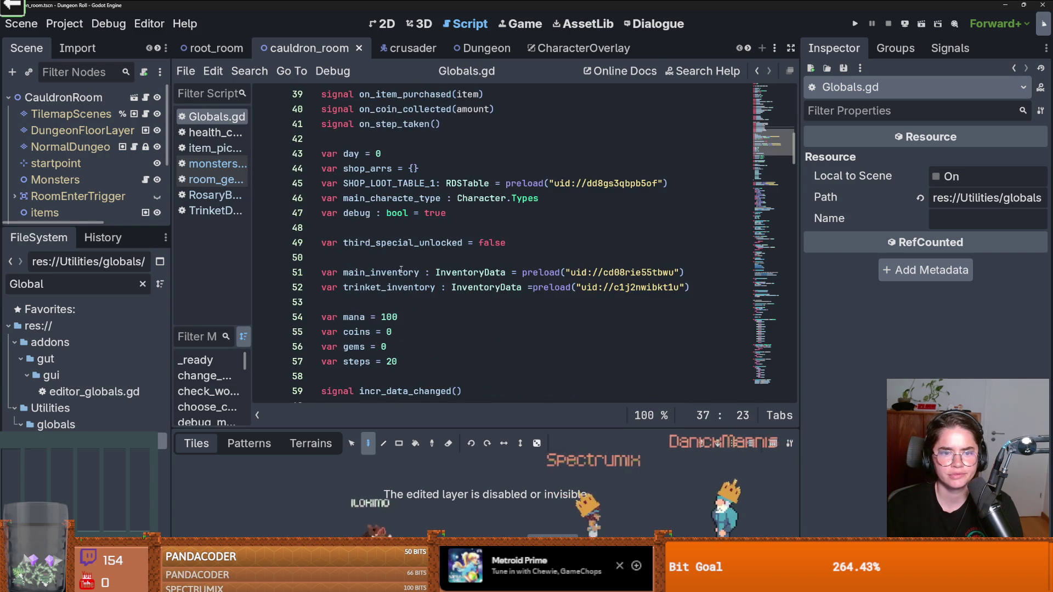
double_click(93, 284)
type("Rosar")
left_click_drag(108, 424, 47, 457)
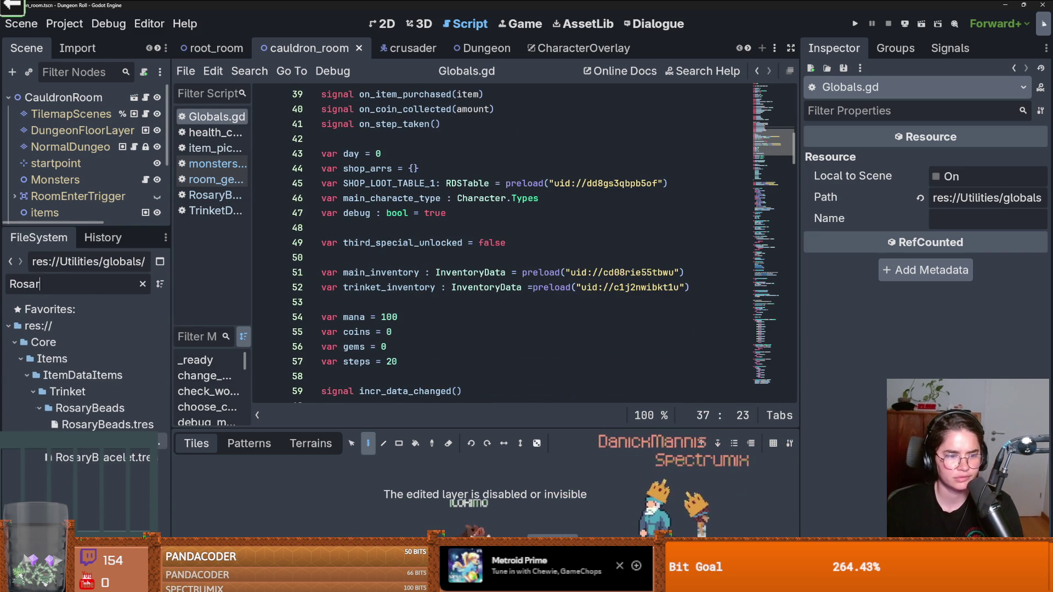
left_click(215, 195)
left_click(215, 211)
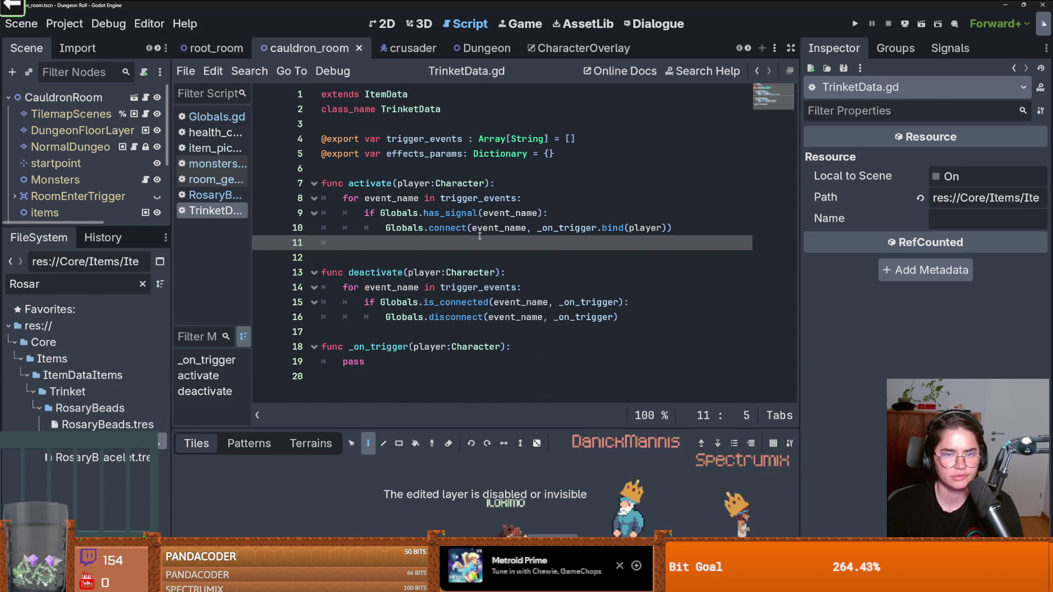
Step: Review the connect call and event_name uses, then breakpoint the has_signal check in TrinketData.gd
double_click(420, 229)
double_click(487, 228)
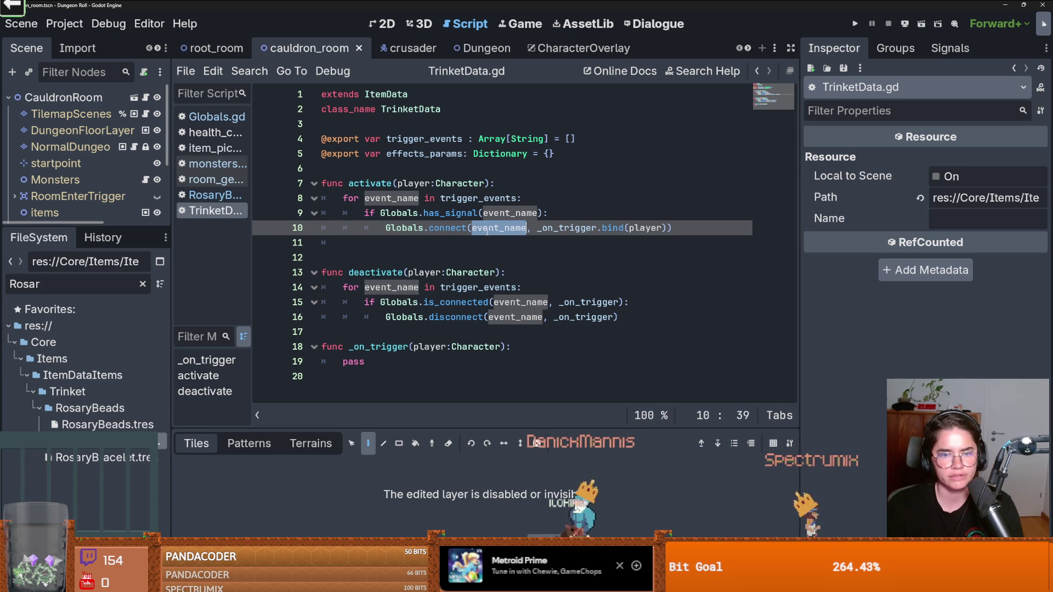
double_click(487, 213)
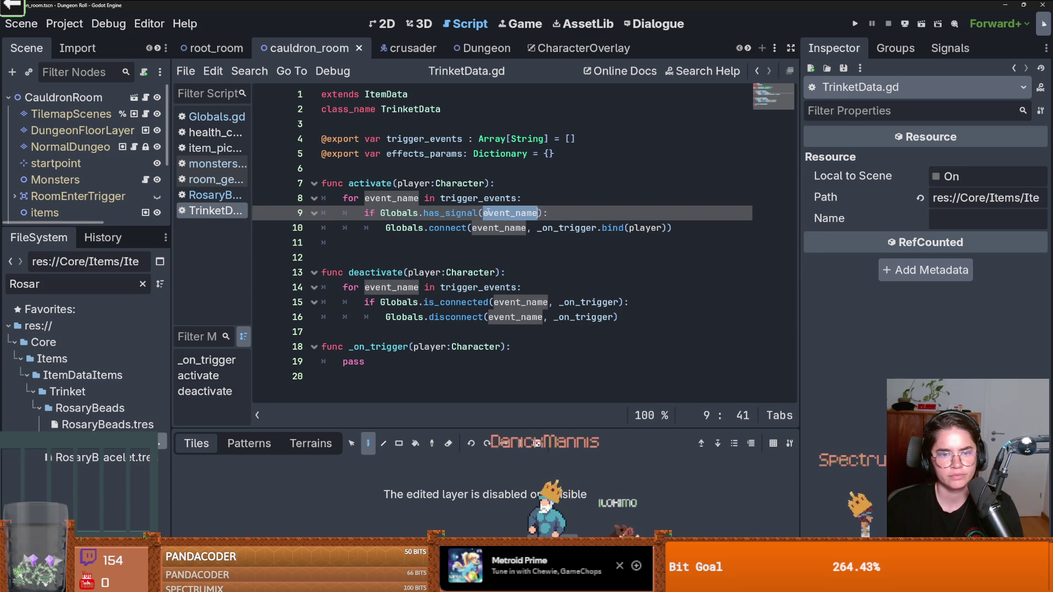
left_click(381, 214)
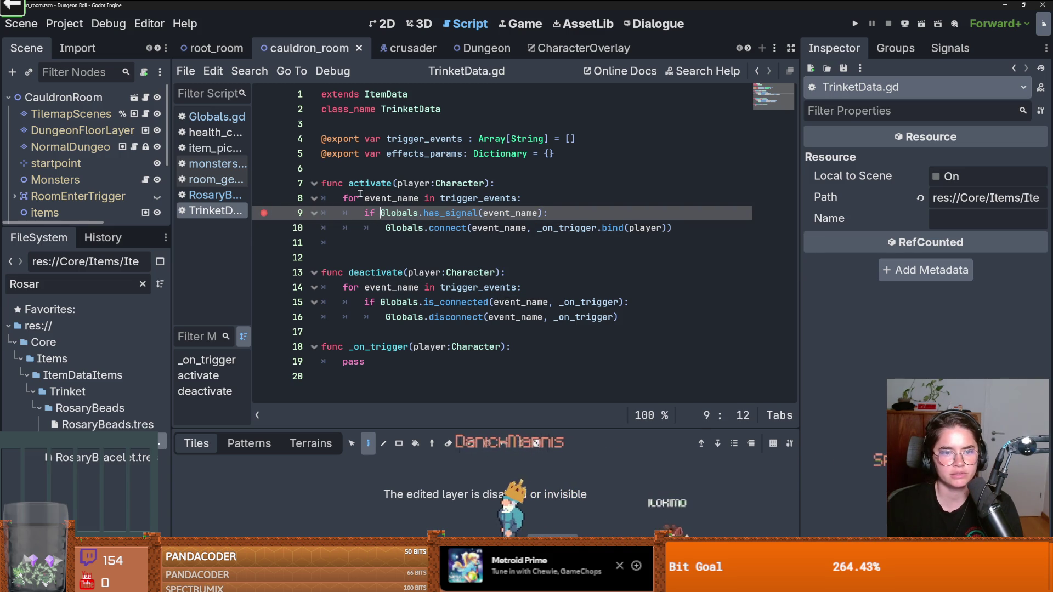
Step: Run the game and step from the has_signal breakpoint past the connect line into item_pickup.gd
left_click(854, 24)
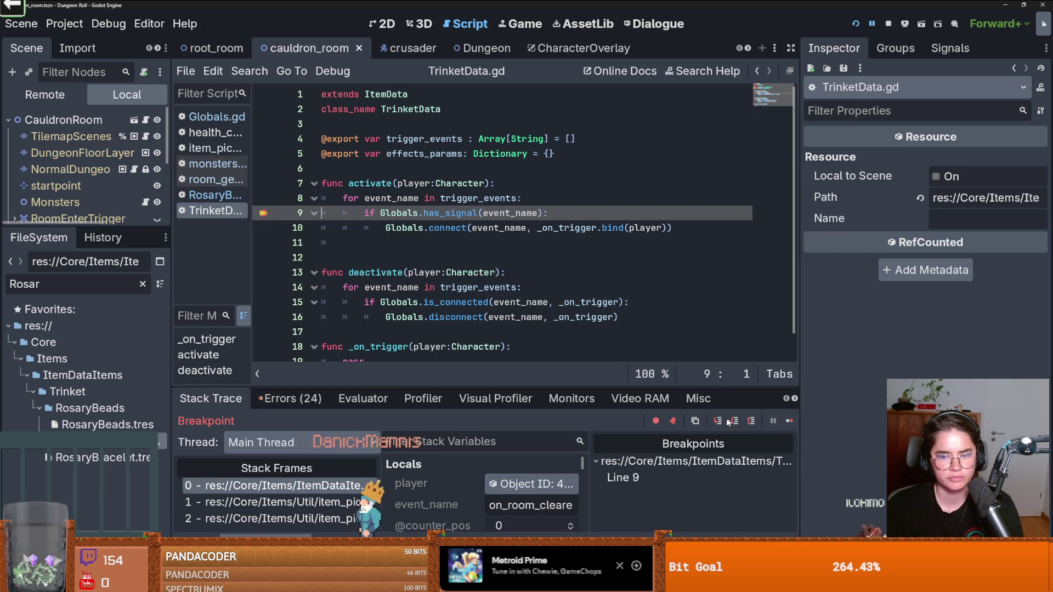
left_click_drag(493, 386, 494, 300)
left_click_drag(535, 420, 549, 420)
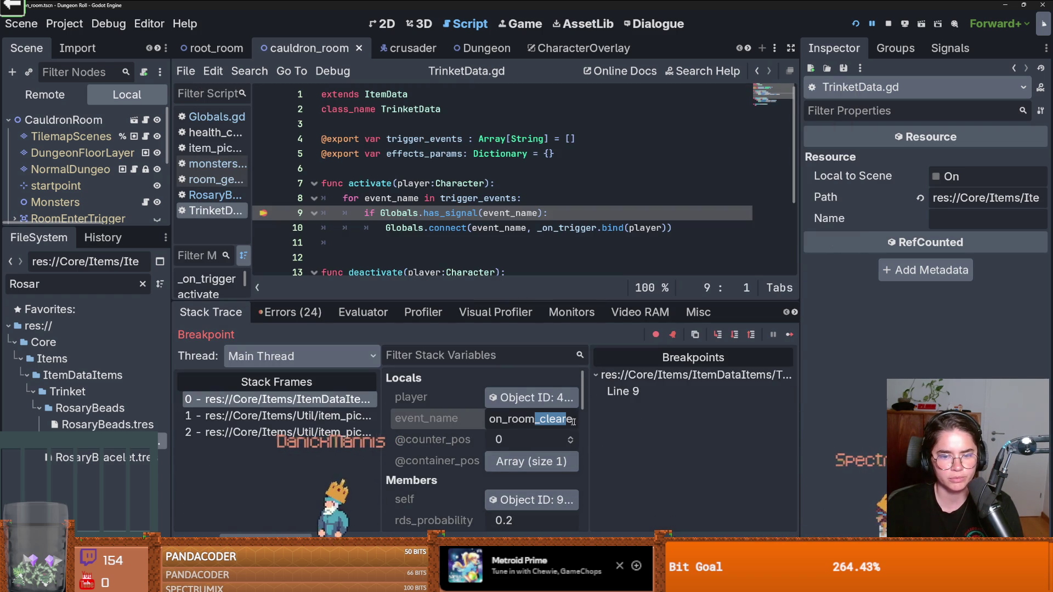
left_click(715, 335)
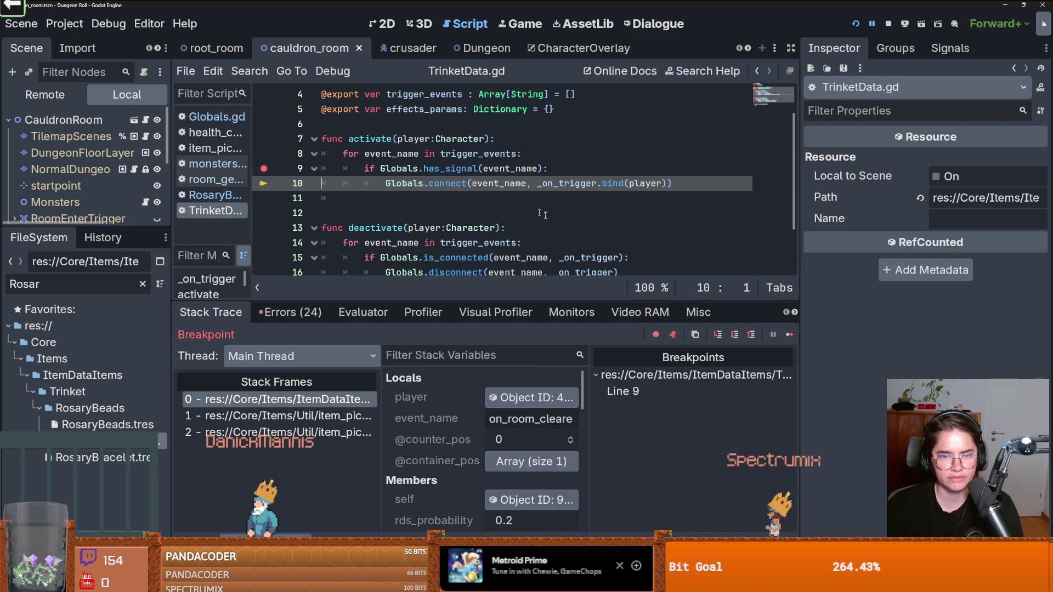
left_click_drag(532, 425, 625, 425)
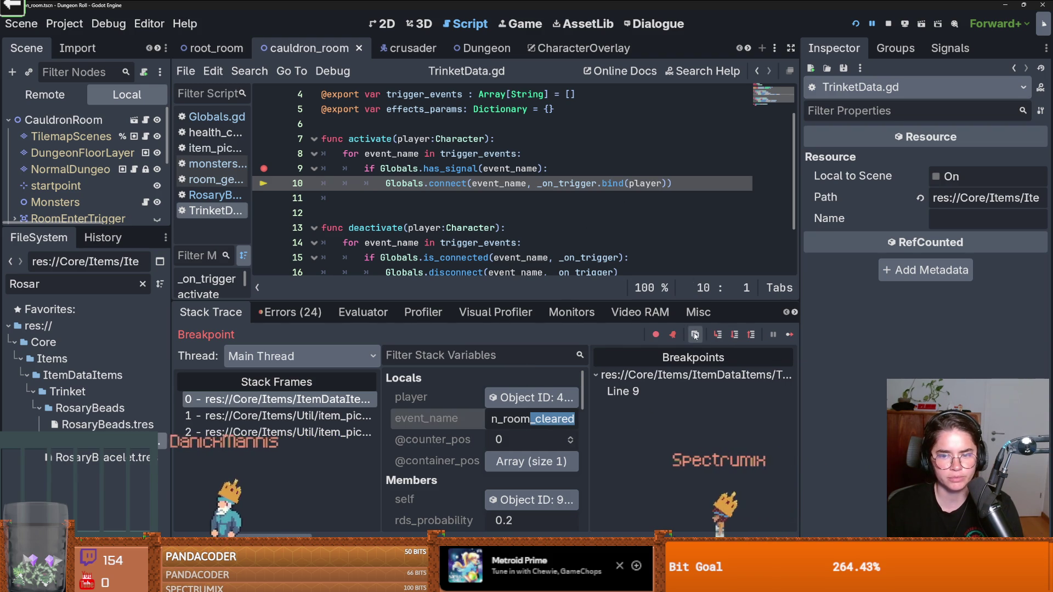
left_click(719, 335)
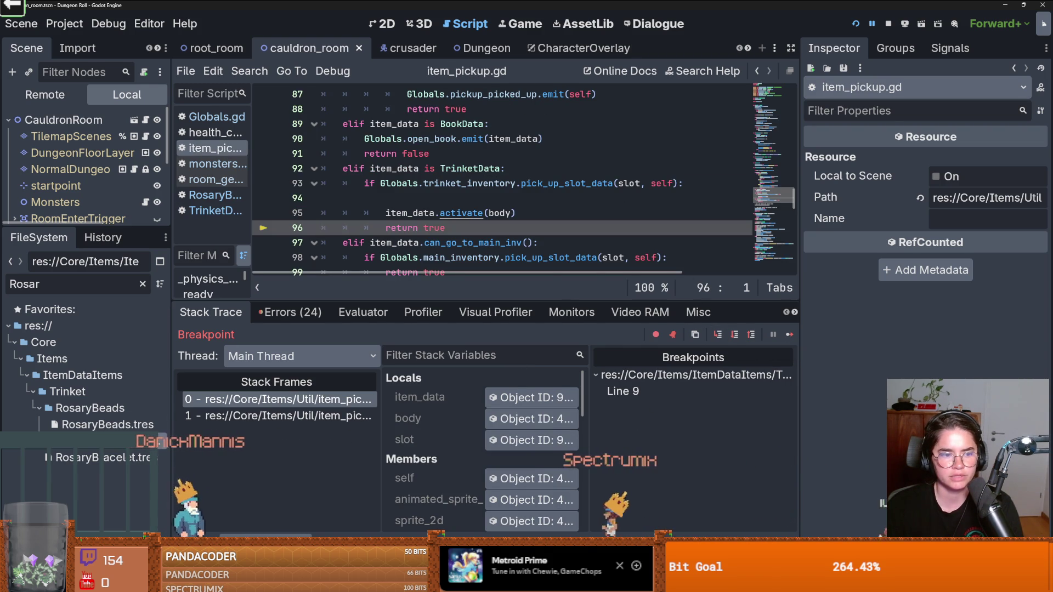
Step: Inspect TrinketData.gd's _on_trigger callback and its bound player argument
left_click(215, 195)
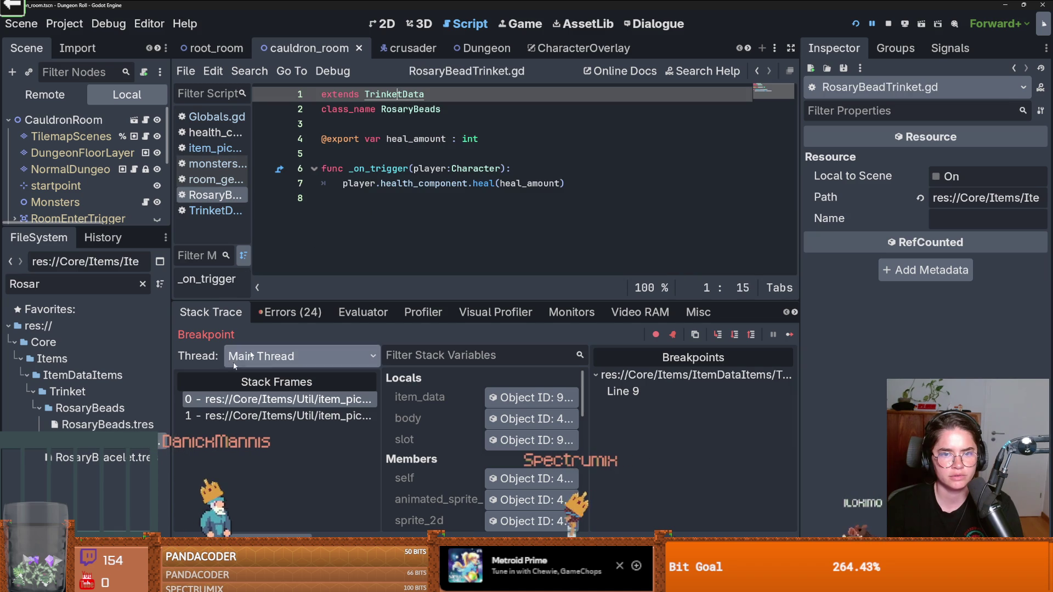
left_click(394, 93, "ctrl")
scroll(372, 198, "up", 3)
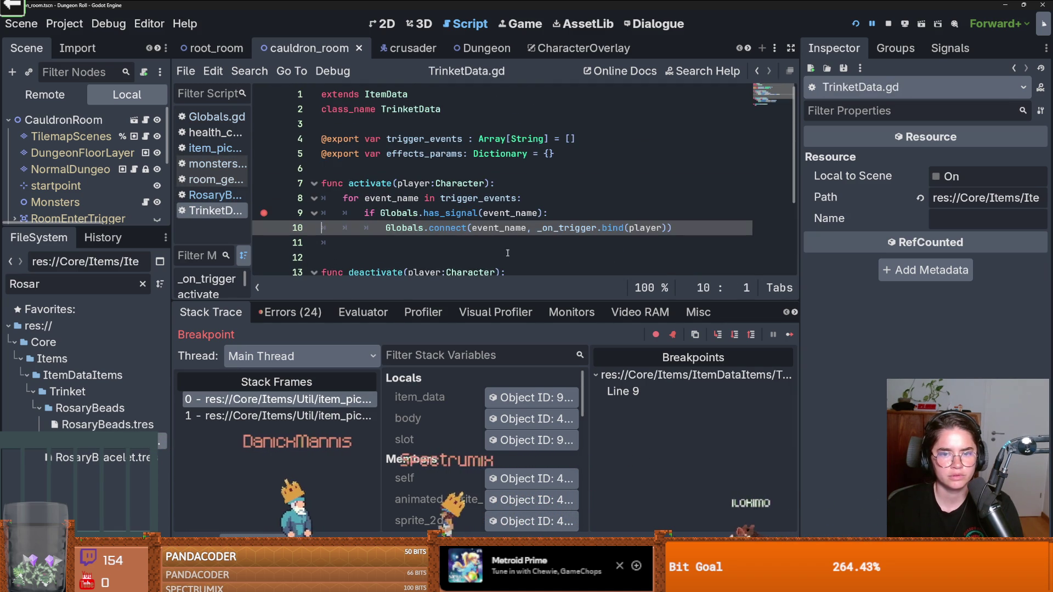
double_click(559, 227)
scroll(565, 201, "down", 1)
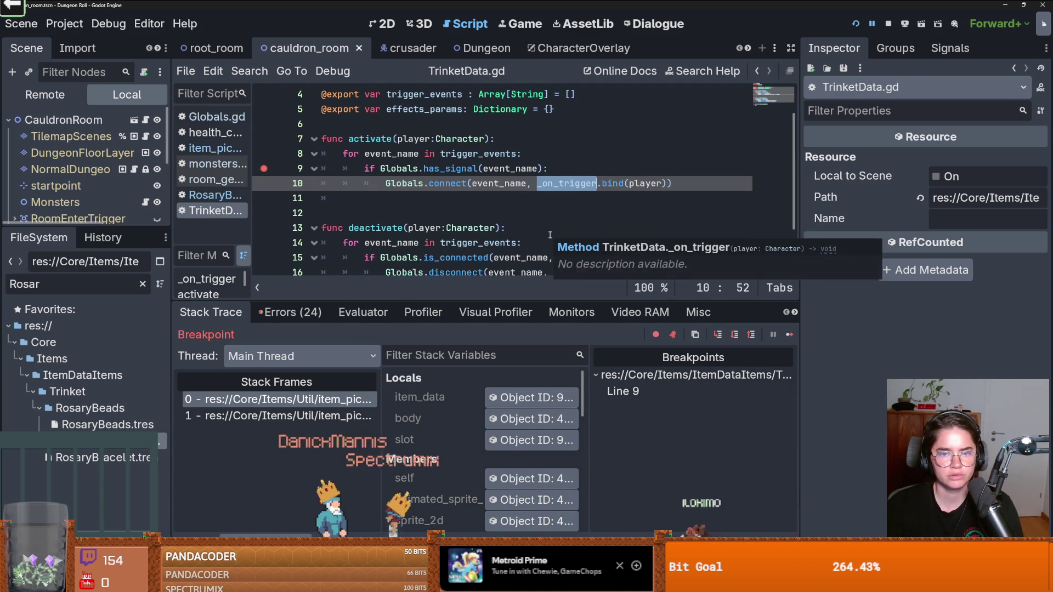
double_click(645, 183)
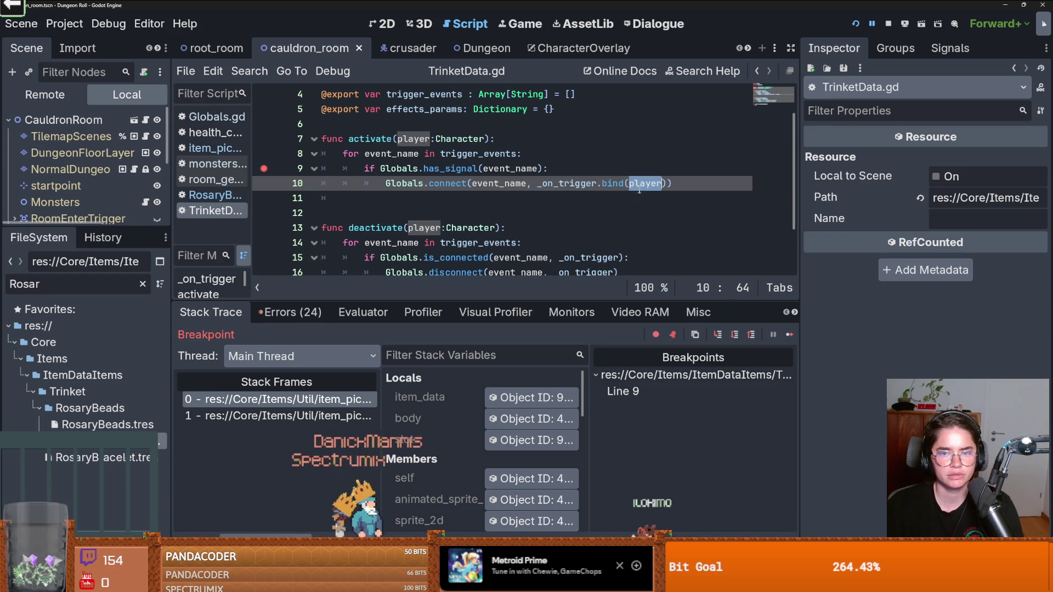
scroll(472, 239, "down", 2)
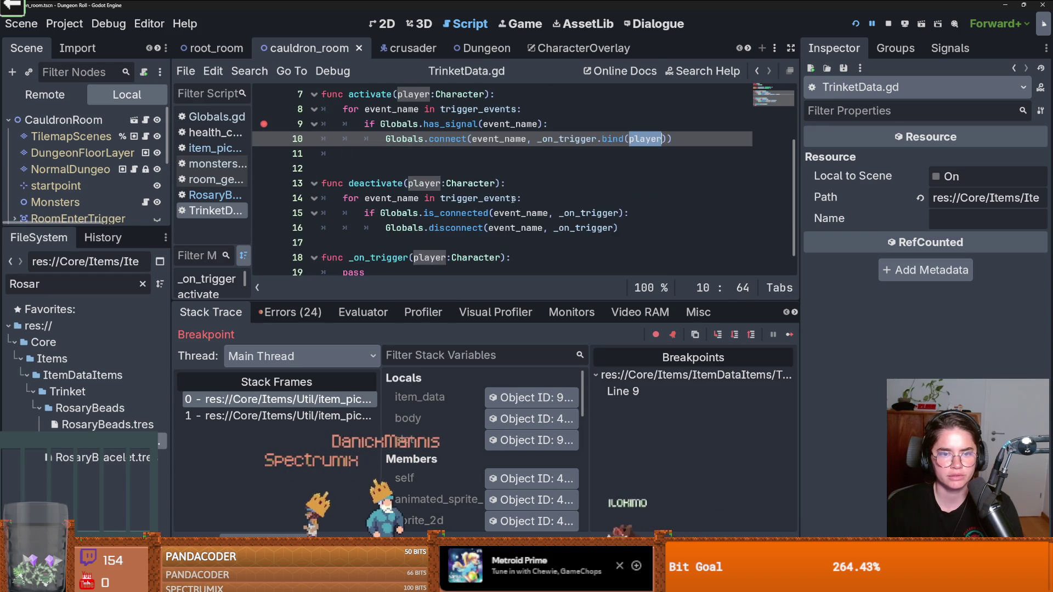
double_click(588, 124)
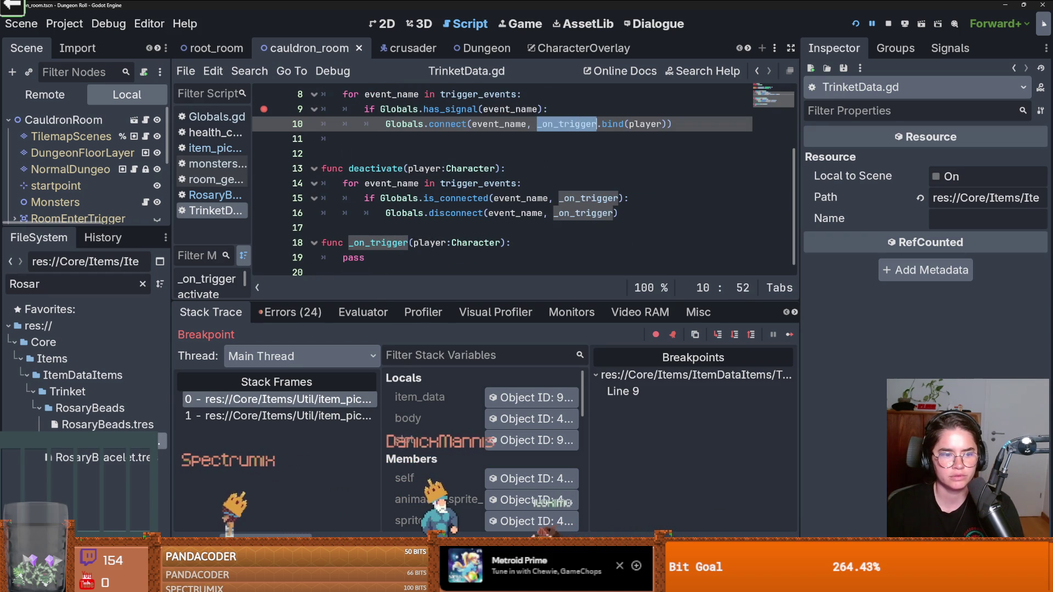
Step: Add a breakpoint on the heal call at line 7 of RosaryBeadTrinket.gd and return to the game
key("alt+Left")
double_click(364, 175)
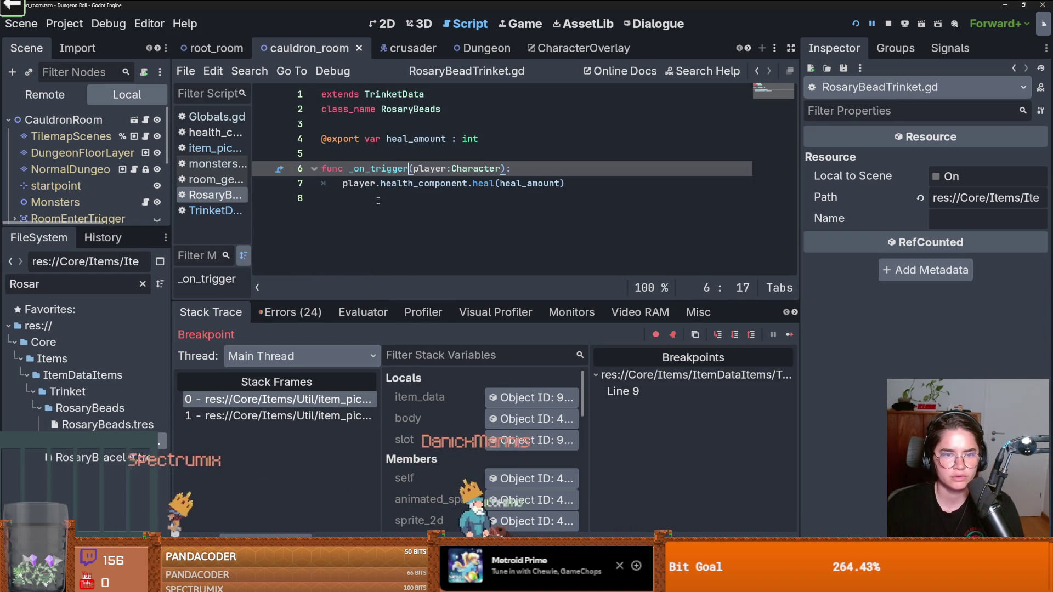
left_click(264, 184)
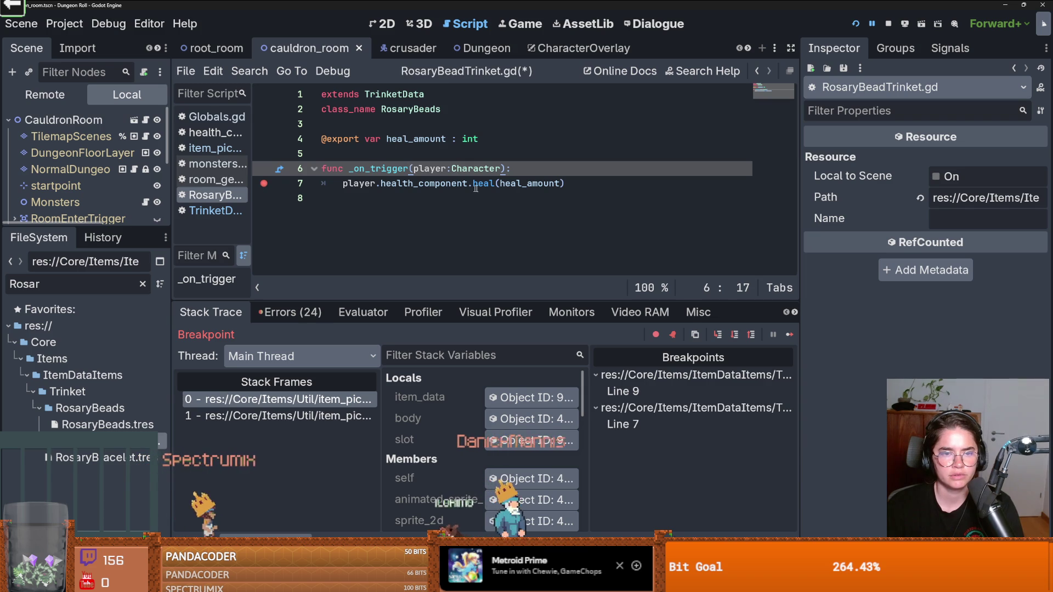
mouse_move(482, 188)
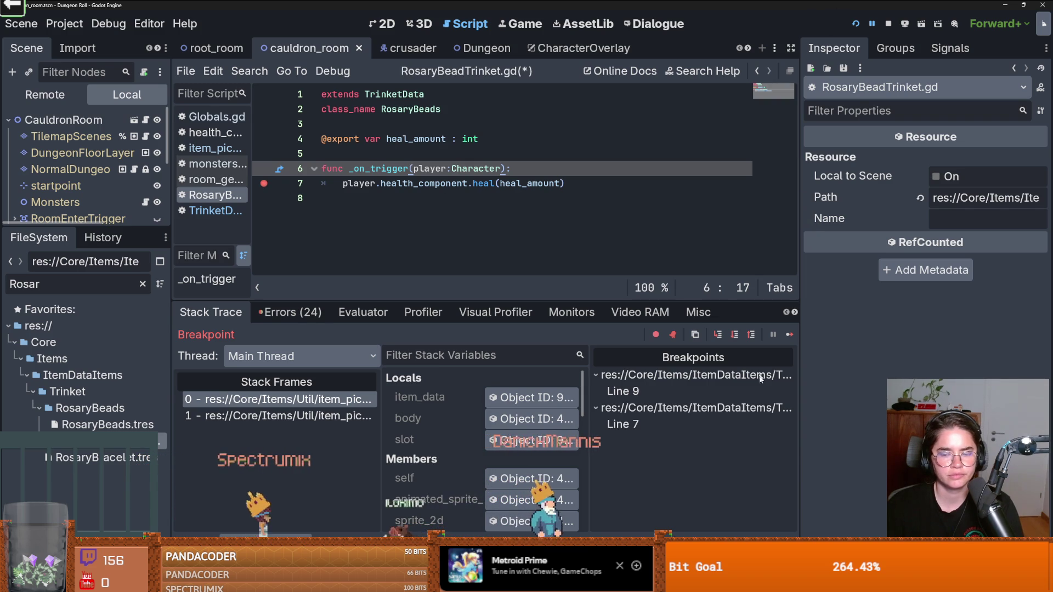
key("F12")
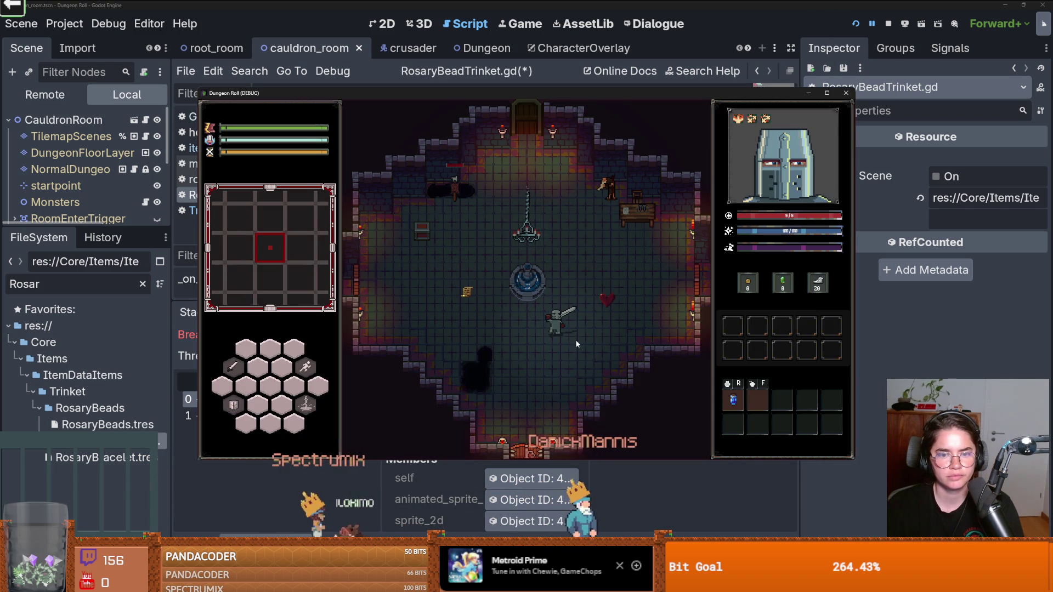
Step: Resume the paused game and walk the knight through the bottom door into a new room
left_click(743, 463)
left_click(793, 332)
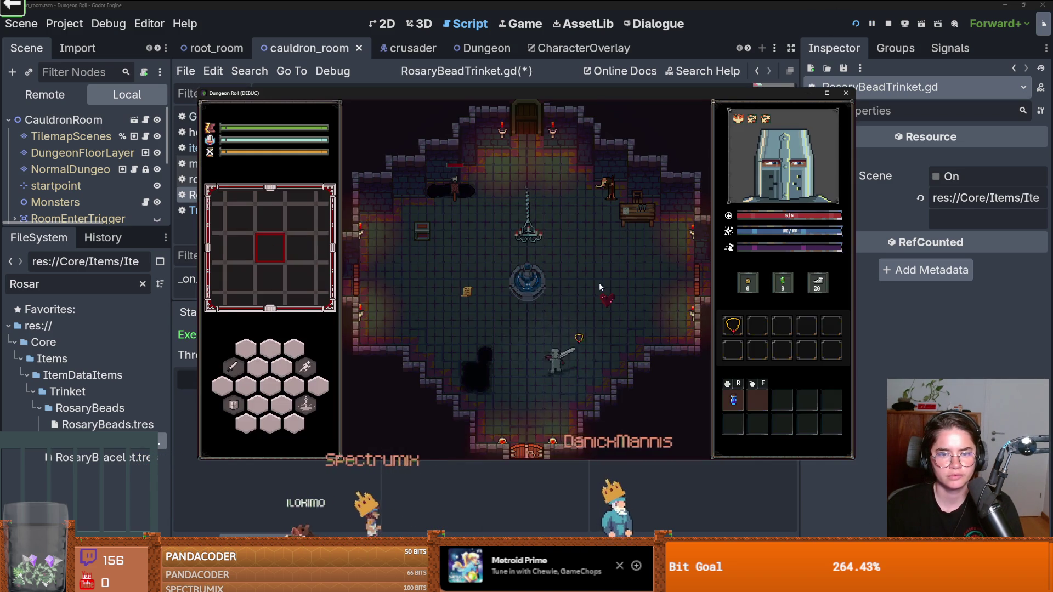
key("s")
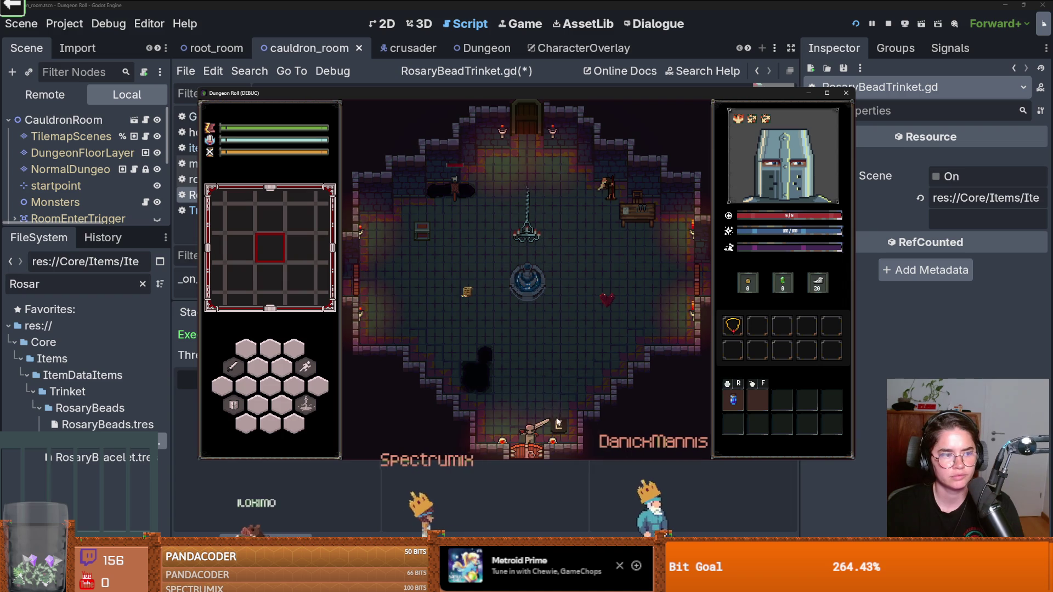
key("e")
left_click(545, 279)
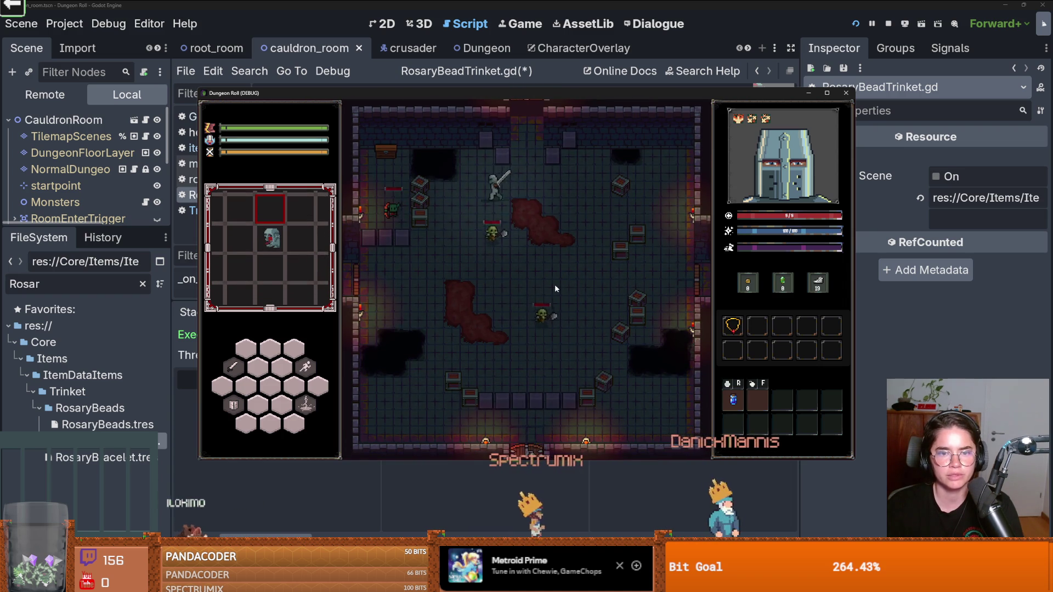
Step: Clear the room by running kill_all_monsters from the in-game debug console
key("grave")
type("ki")
key("Tab")
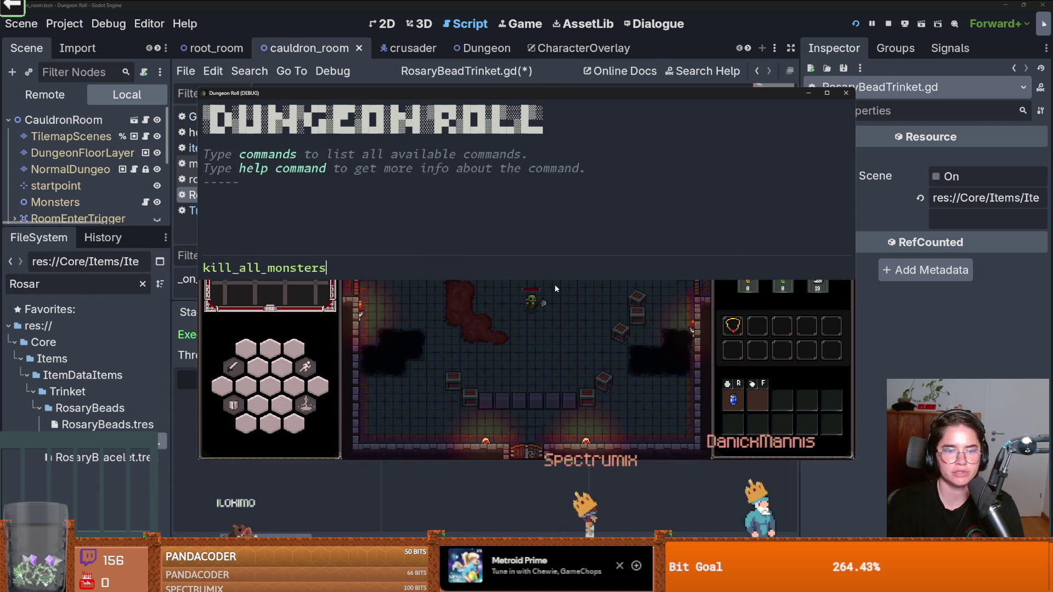
key("Return")
key("grave")
key("grave")
key("Up")
key("Return")
key("grave")
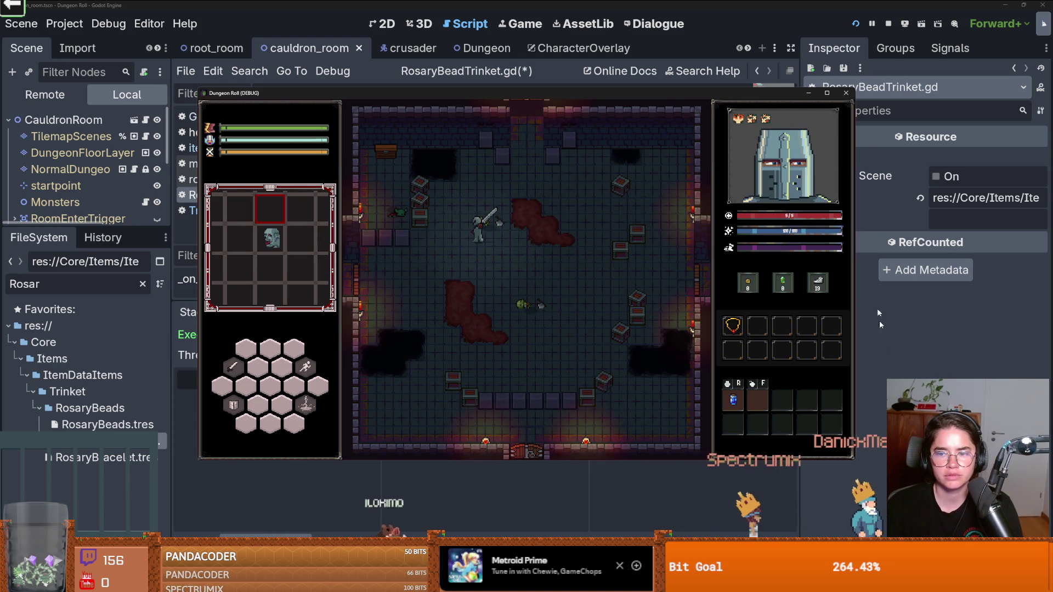
Step: Close the game and review monsters.gd's room-clear code and Globals.gd's signal declarations
key("F8")
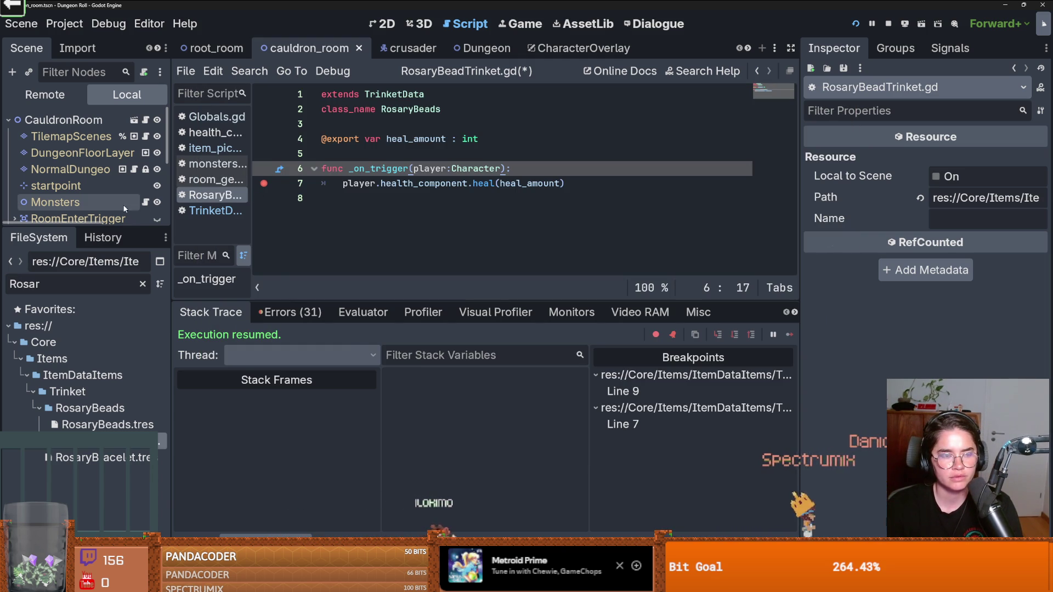
scroll(101, 179, "down", 1)
left_click(145, 164)
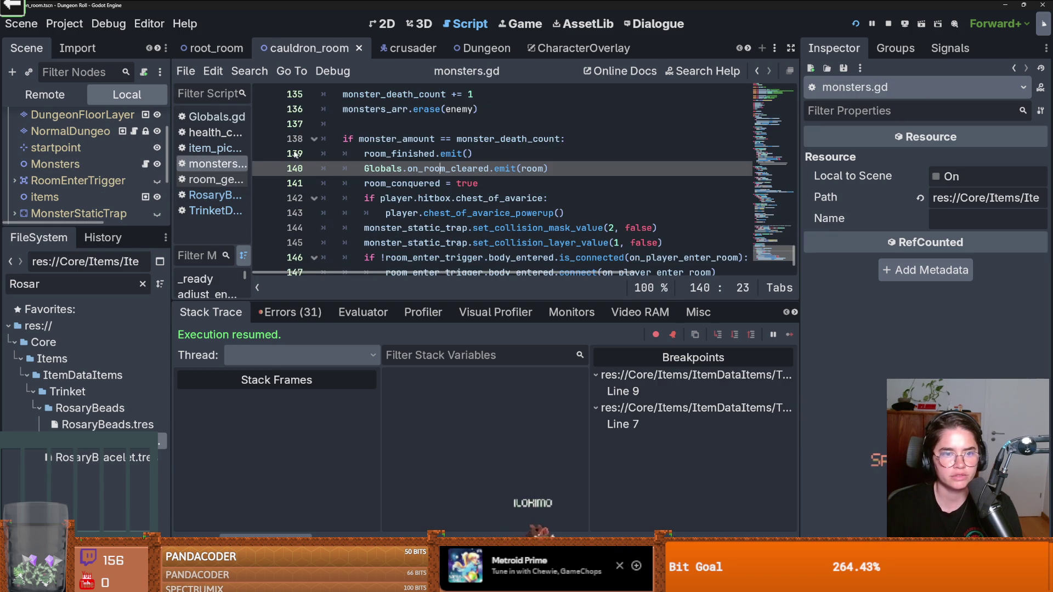
left_click(381, 173, "ctrl")
scroll(370, 172, "down", 10)
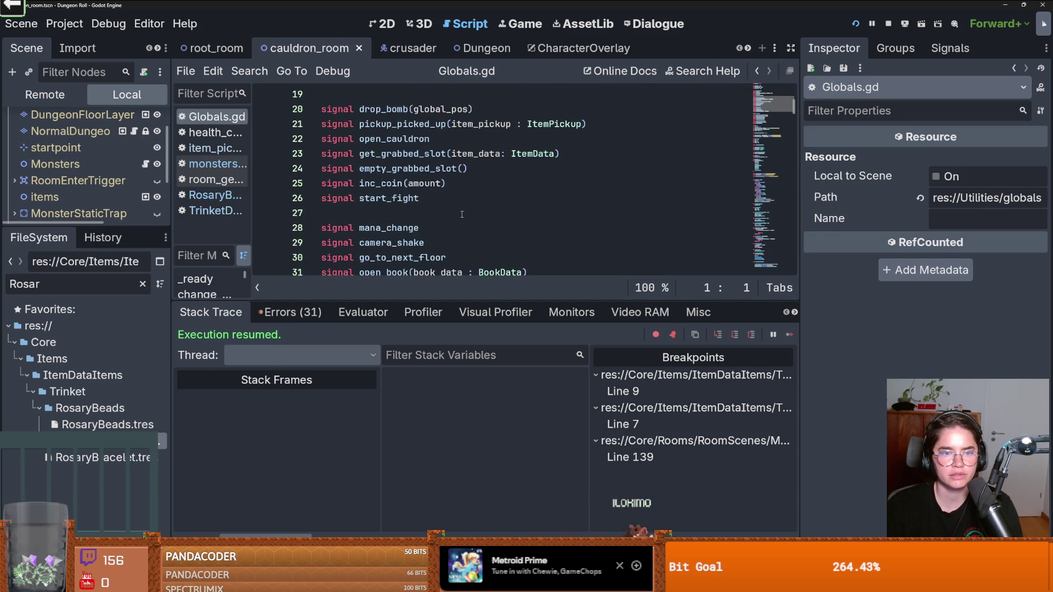
Step: Review Globals.gd's room signals, the RosaryBeads resource, and monsters.gd's emit(room) call
left_click(404, 141)
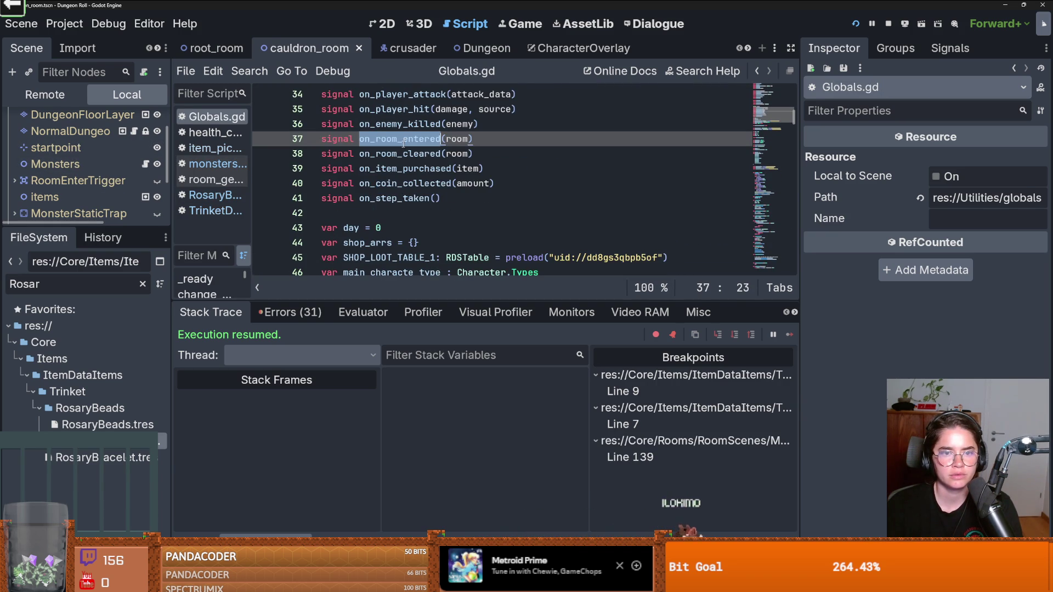
left_click(403, 154)
double_click(403, 143)
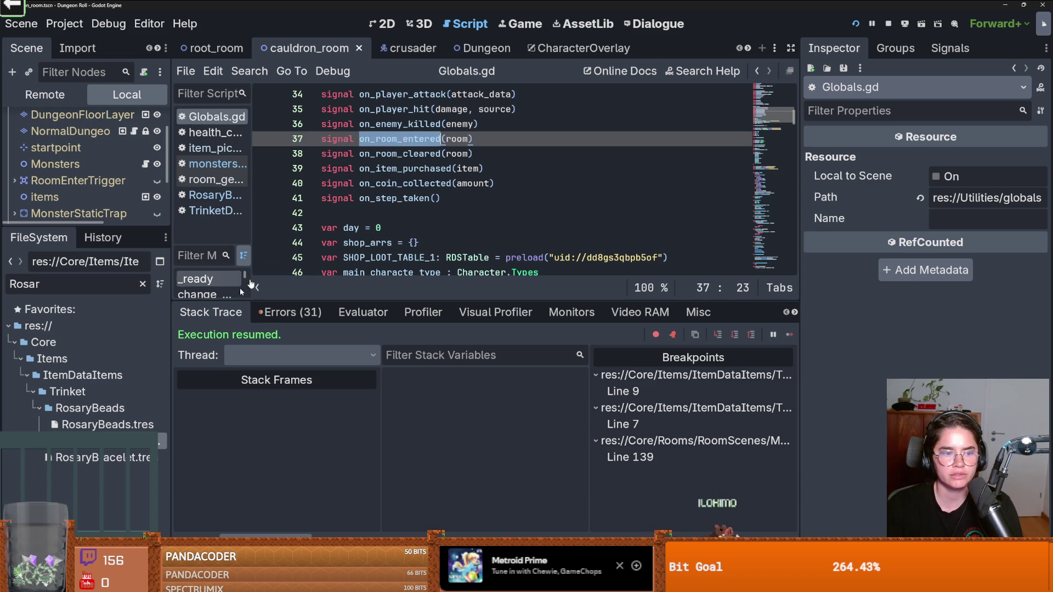
left_click(137, 426)
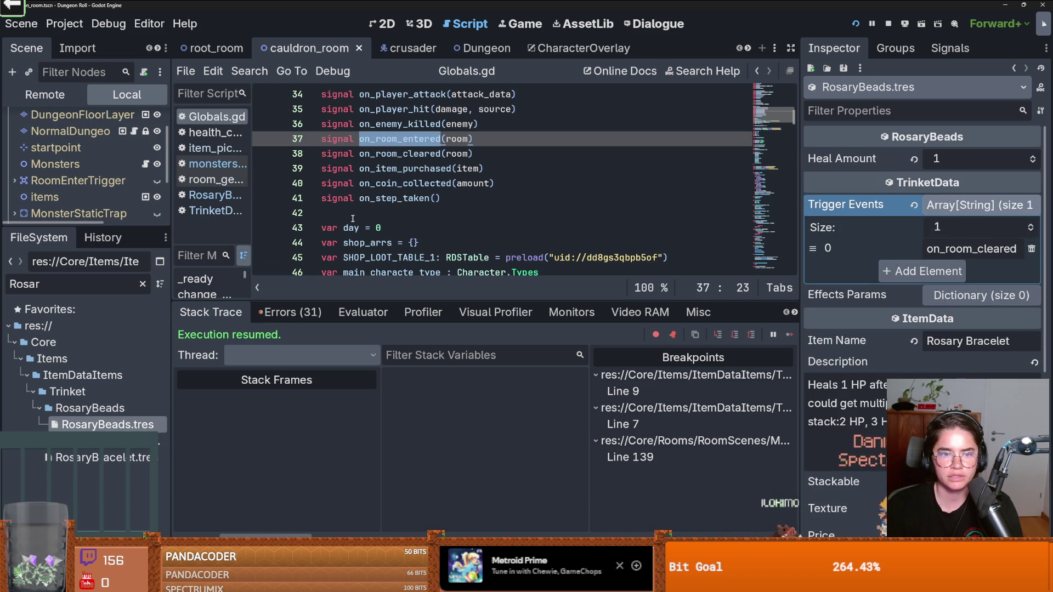
left_click(145, 164)
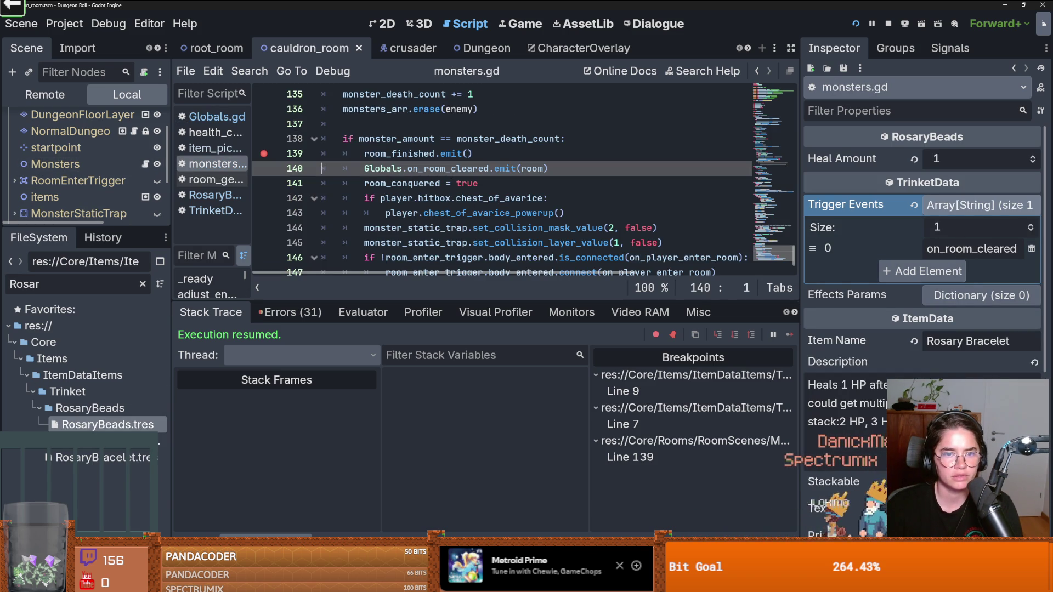
double_click(532, 168)
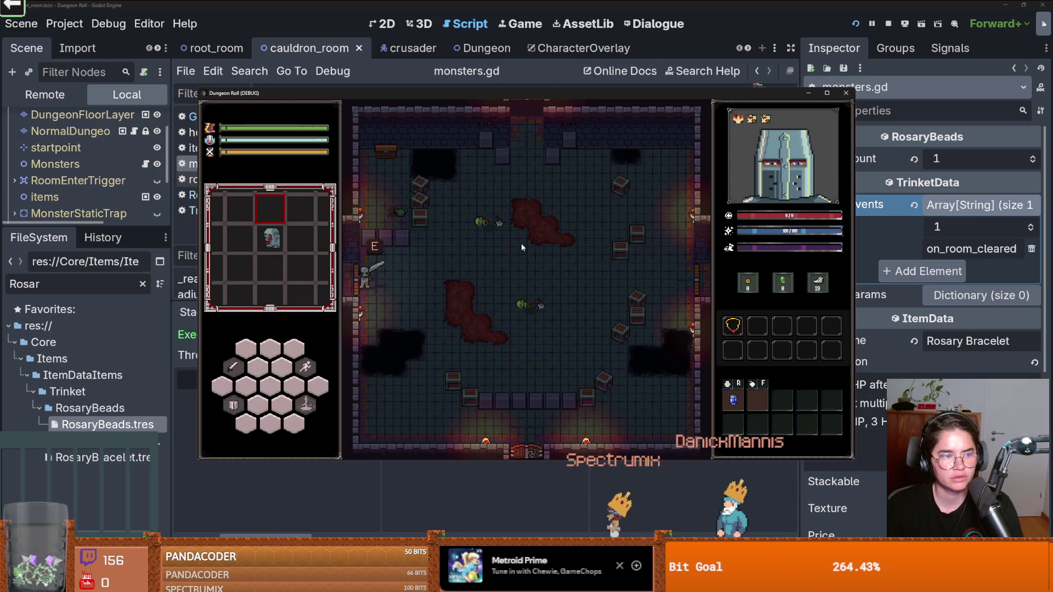
Step: Enter a new room and rerun kill_all_monsters until the line 139 breakpoint is hit
key("e")
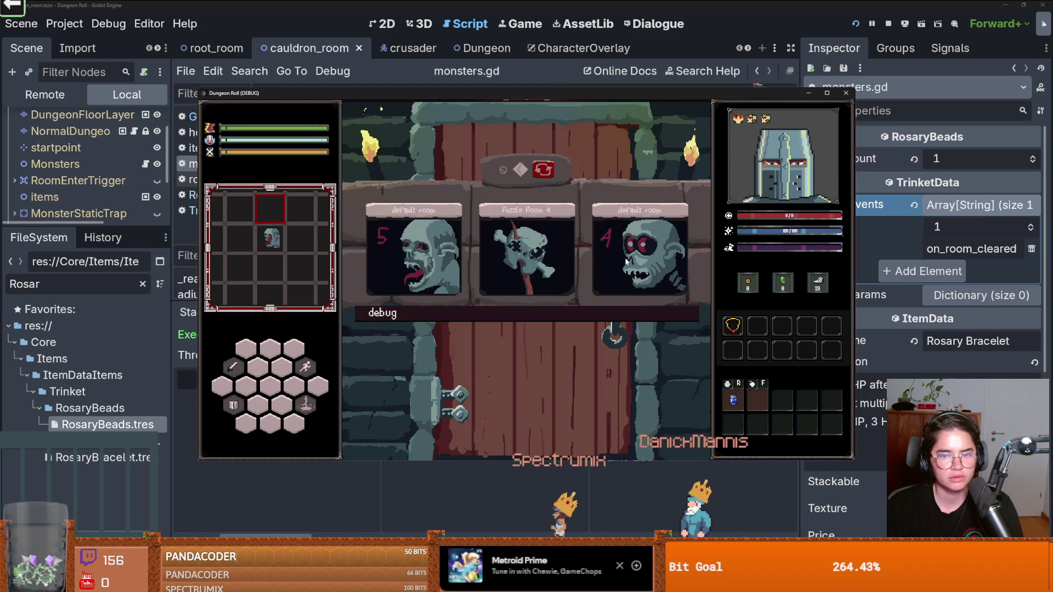
left_click(560, 285)
key("grave")
key("Up")
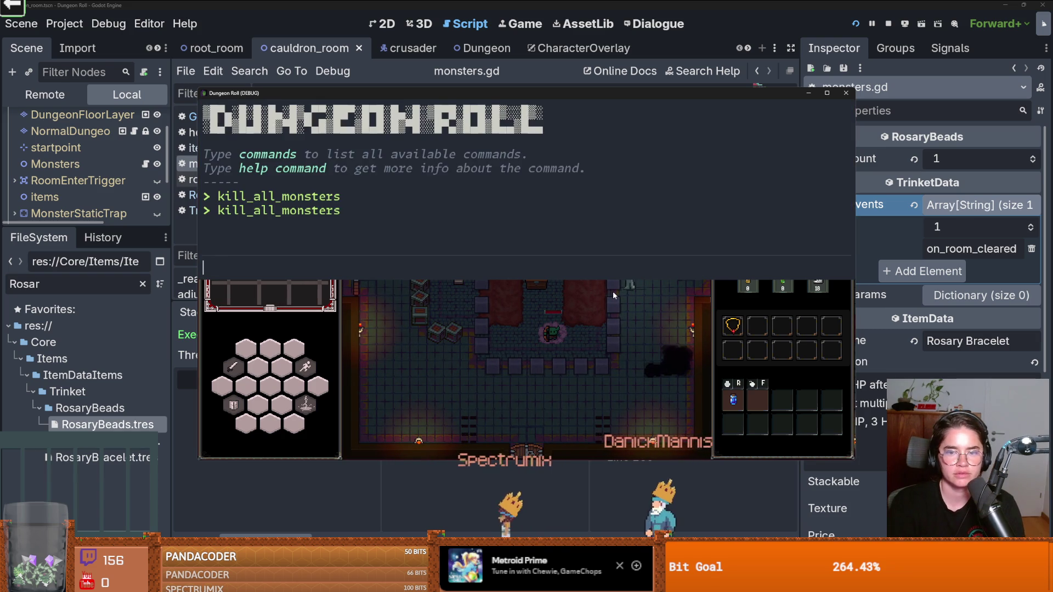
key("Return")
key("grave")
key("grave")
key("Up")
key("Return")
key("grave")
key("grave")
key("Up")
key("Return")
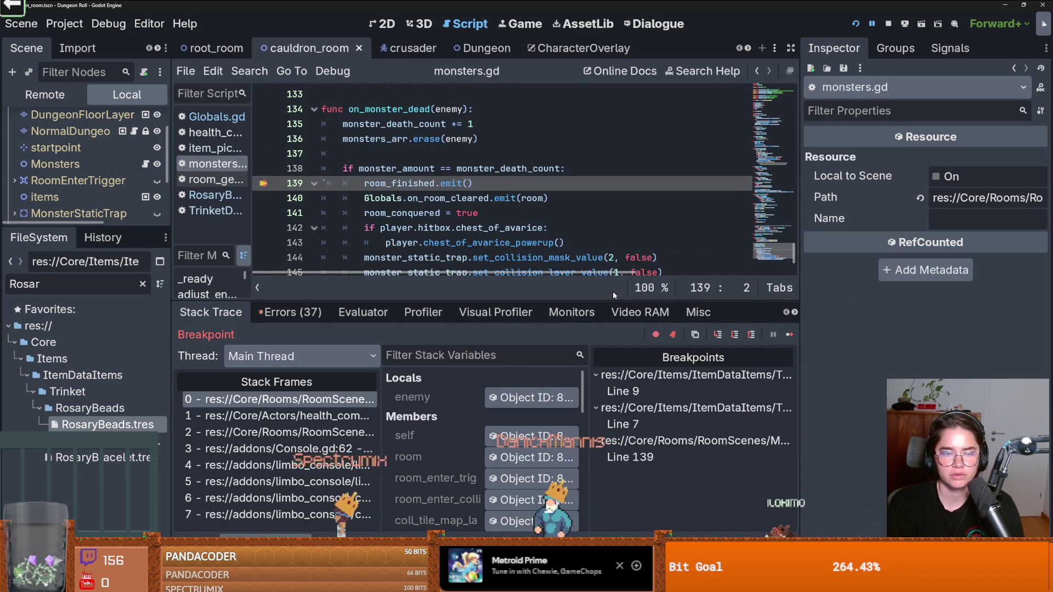
Step: Save monsters.gd and step twice past the on_room_cleared emit line
key("ctrl+s")
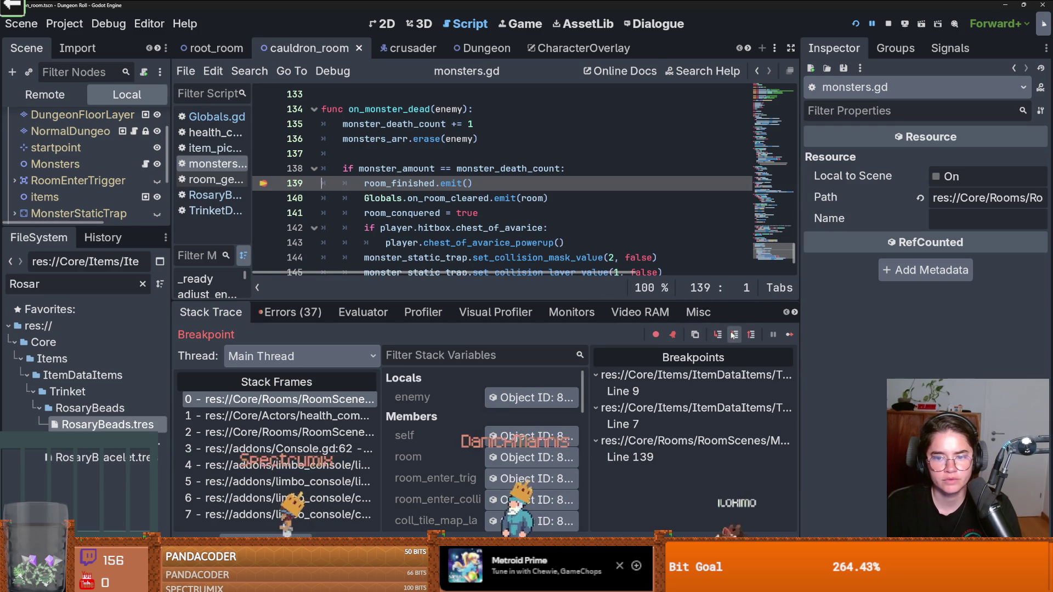
left_click(721, 338)
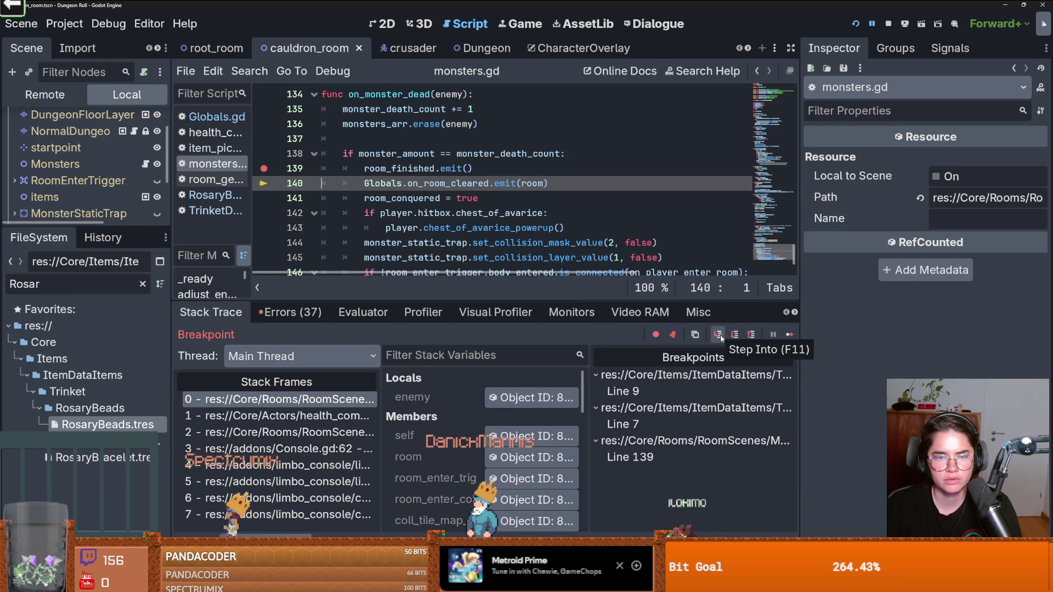
left_click(721, 337)
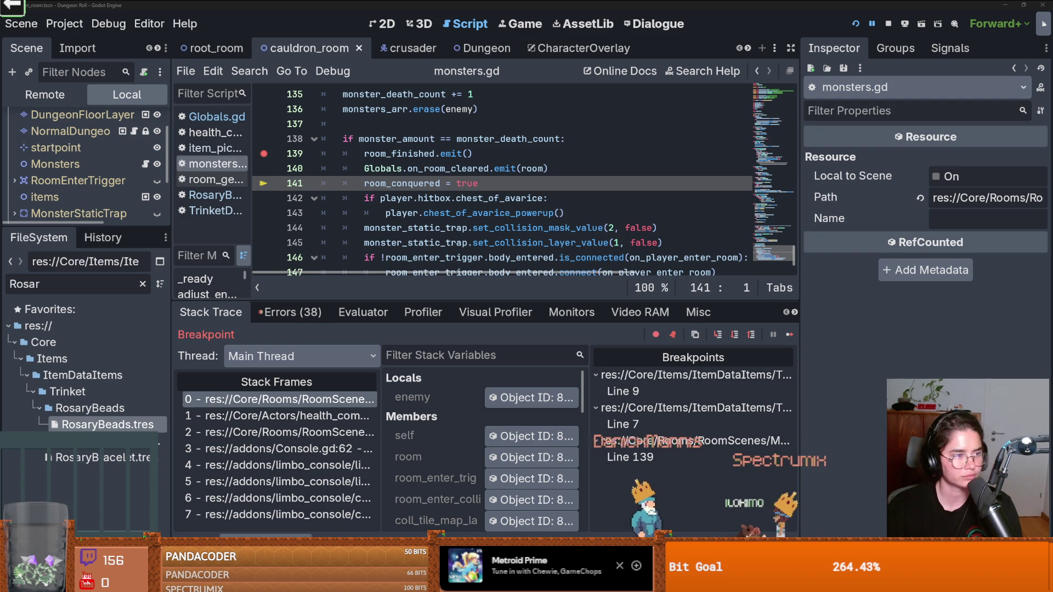
left_click(475, 168)
Step: Trace on_room_cleared into TrinketData.gd and inspect the event_name connect call on line 10
double_click(474, 168)
left_click(210, 195)
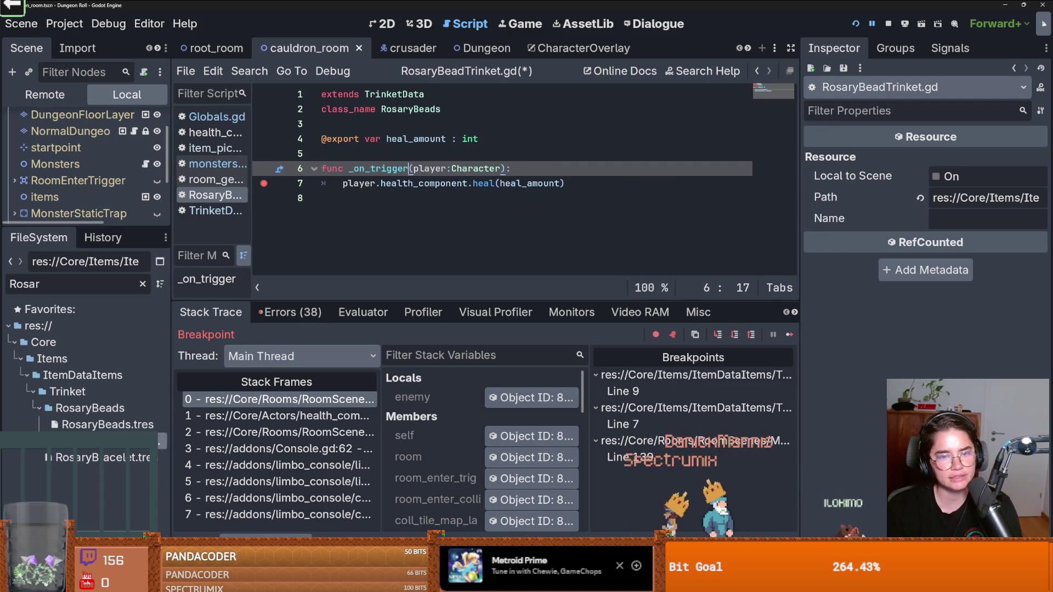
left_click(384, 94, "ctrl")
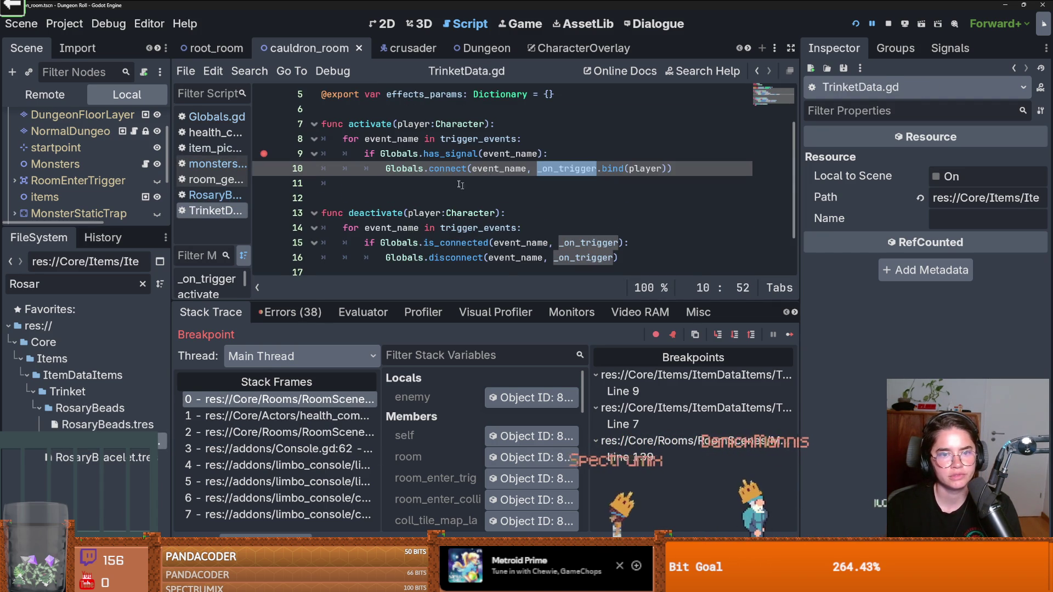
left_click(450, 168)
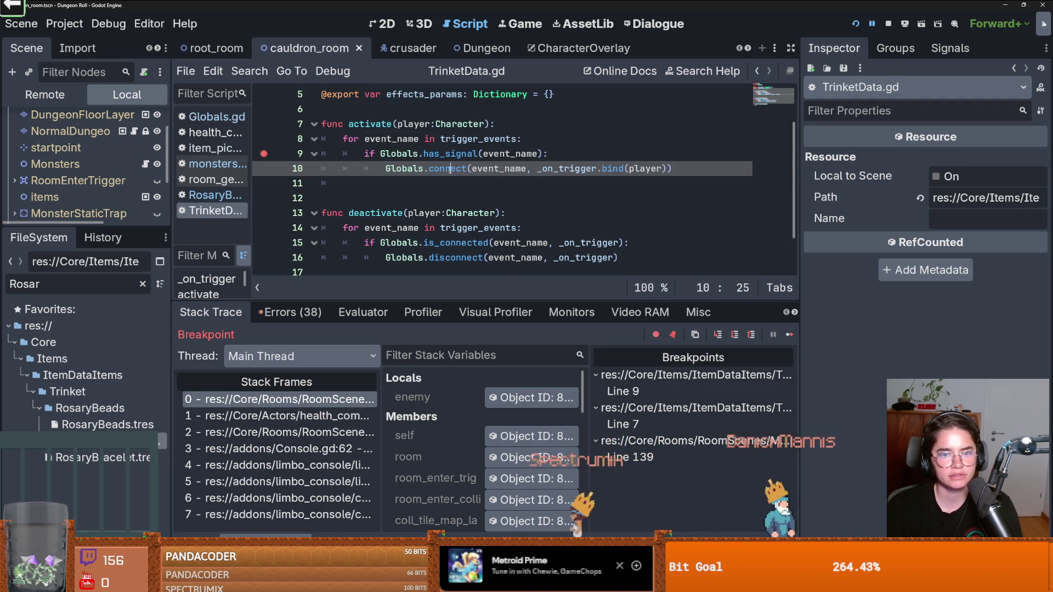
left_click(518, 168)
double_click(560, 168)
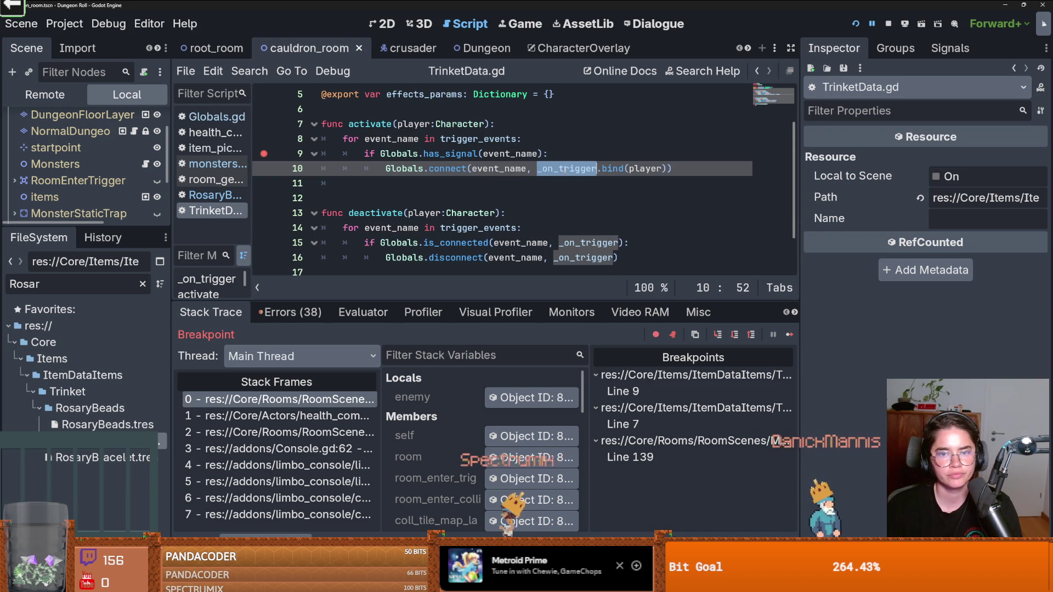
left_click(506, 168)
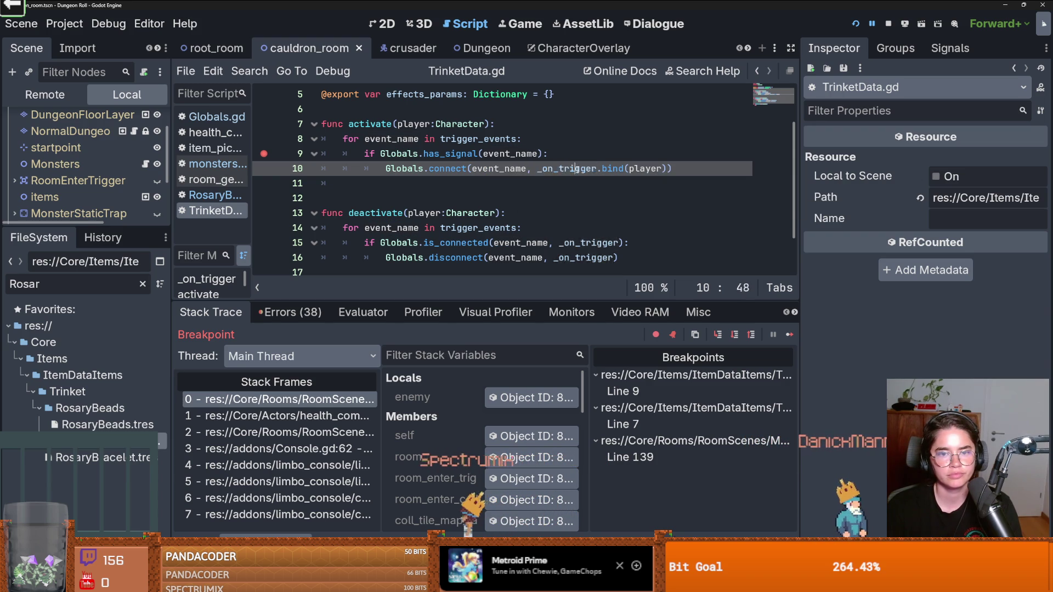
double_click(505, 168)
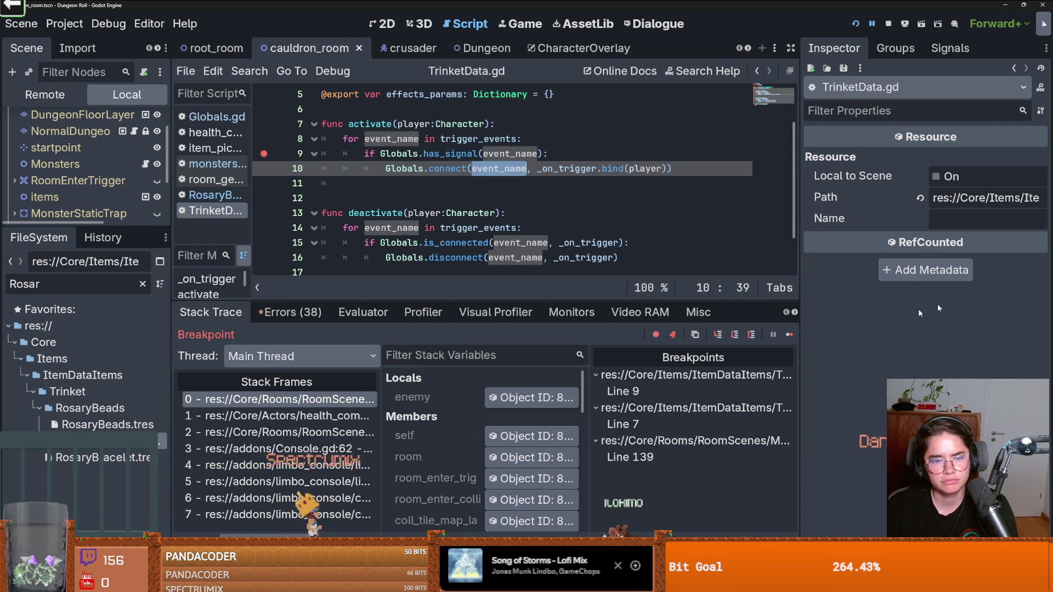
Step: Confirm in the Inspector that RosaryBeads.tres triggers on on_room_cleared
mouse_move(419, 257)
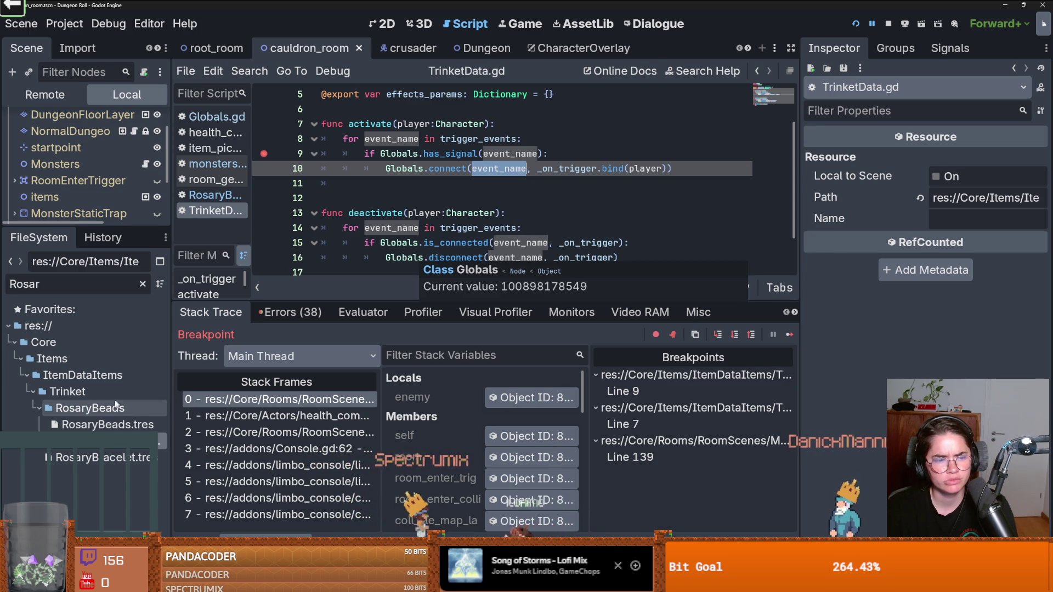
left_click(114, 425)
scroll(921, 229, "down", 2)
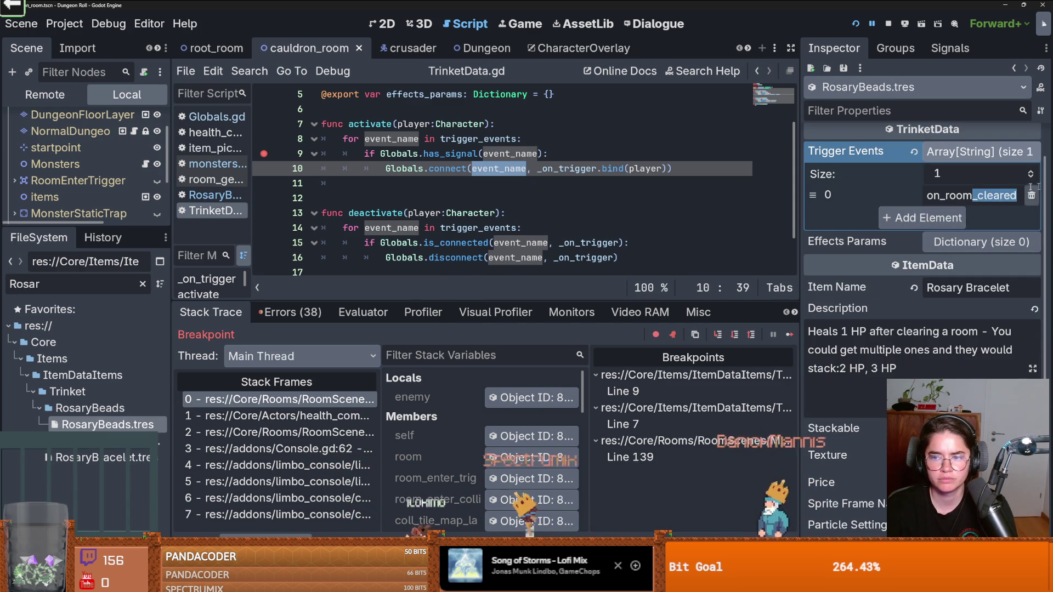
double_click(975, 195)
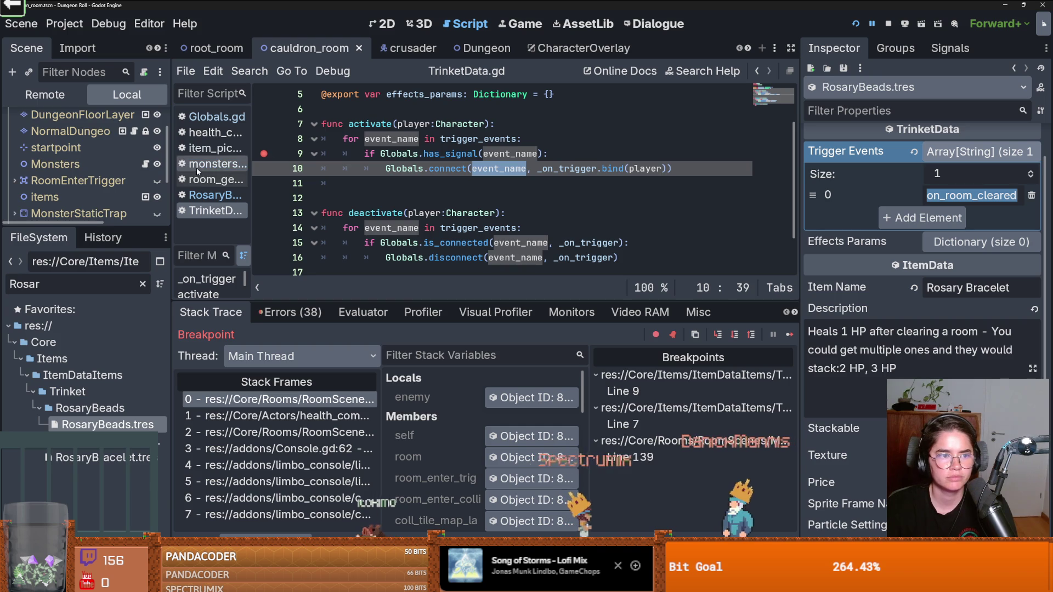
scroll(110, 165, "down", 2)
left_click(145, 140)
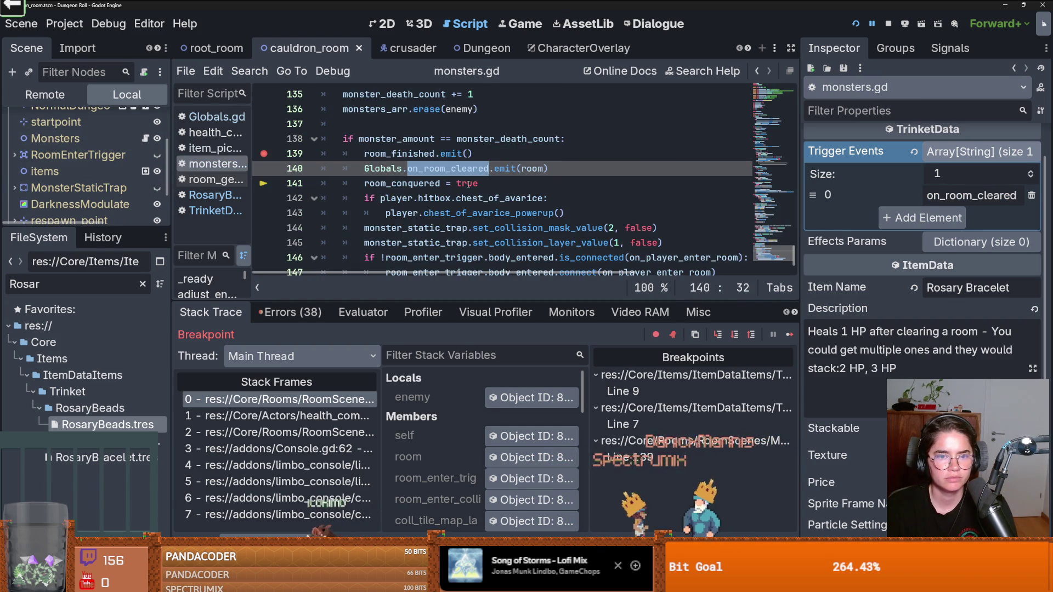
Step: Start a Globals.emit_signal("on_room_cleared", ...) call on a new line 140
left_click(473, 168)
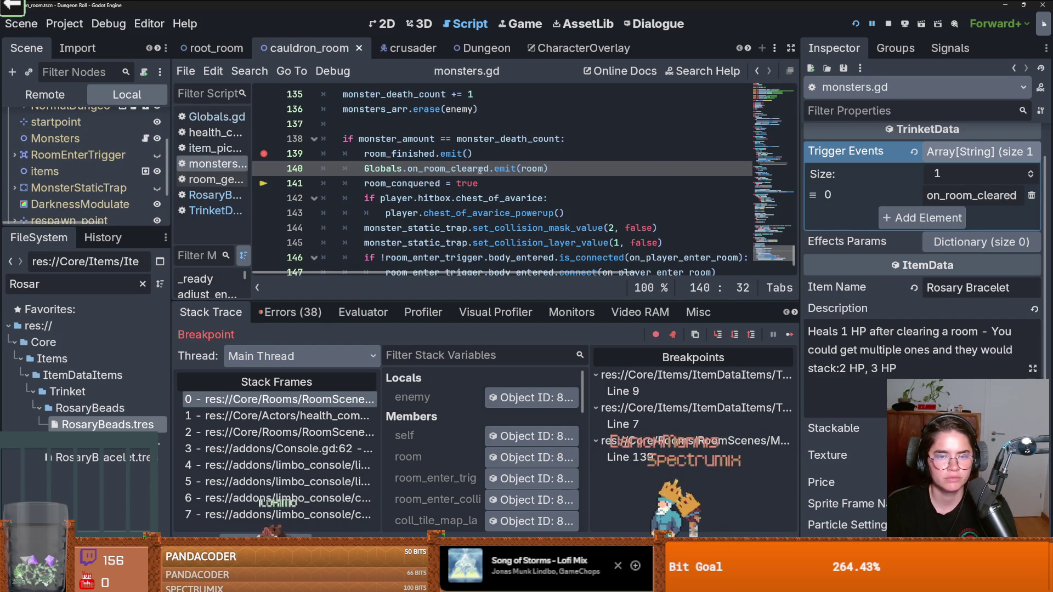
left_click(407, 169)
key("Return")
key("Up")
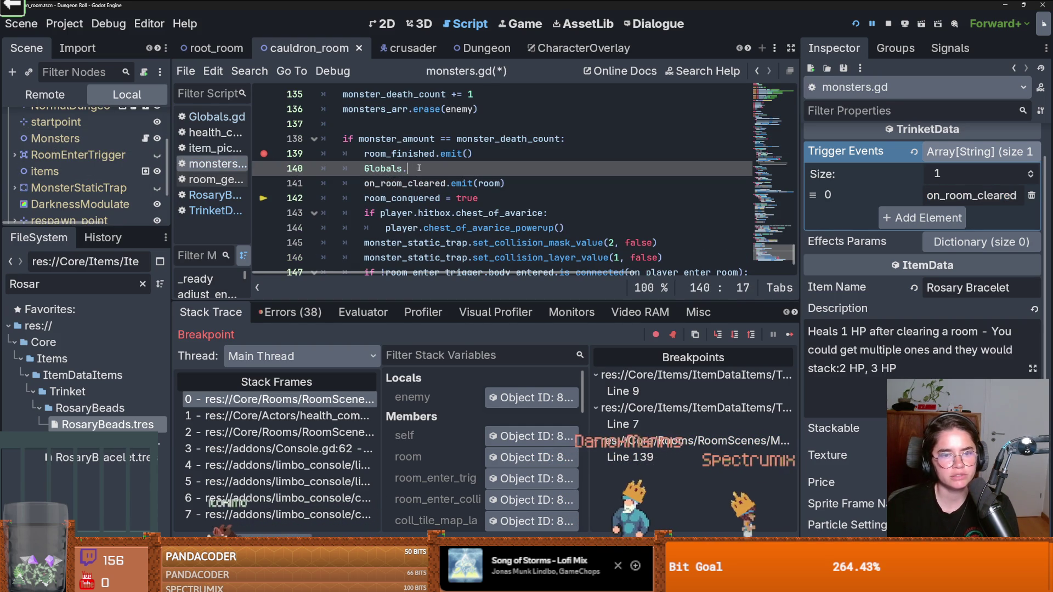
type("em")
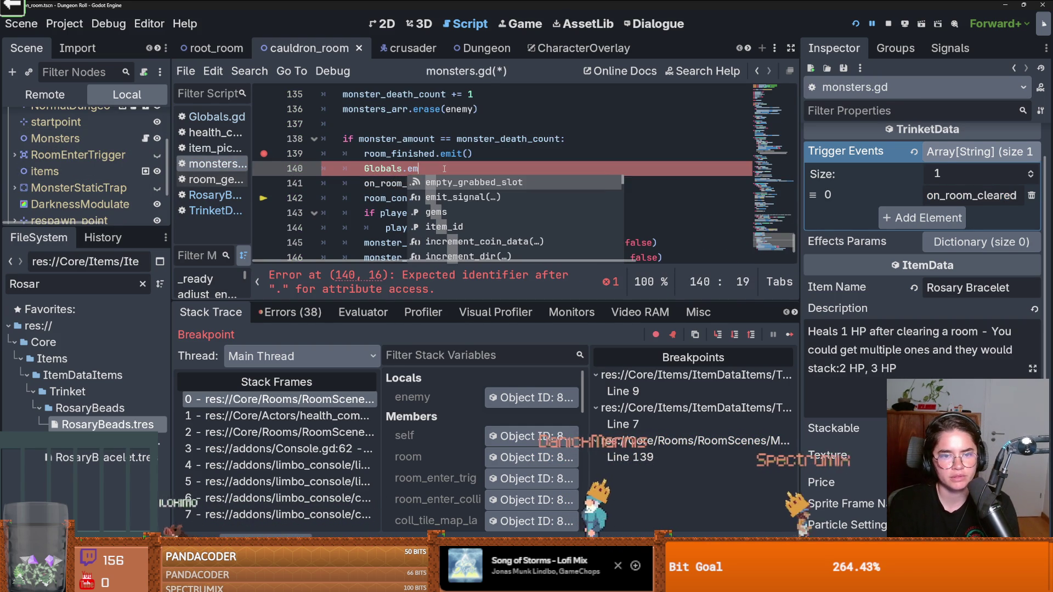
type("it")
key("Return")
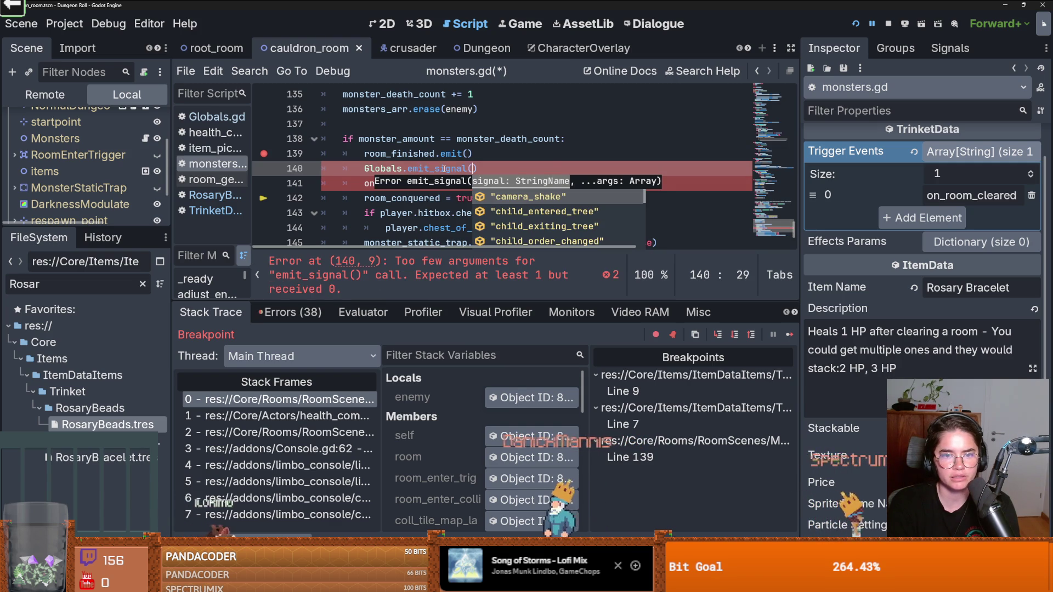
type("on_room_cleared\",")
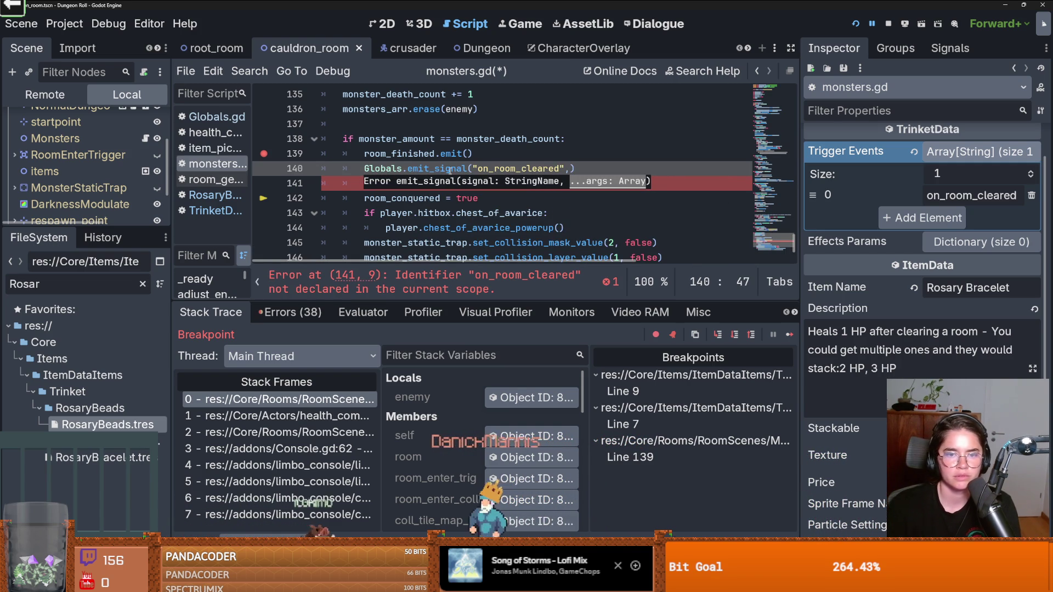
left_click(453, 154)
Step: Move room into the emit_signal call, delete the old emit line, and resume the game
left_click_drag(478, 181, 504, 183)
key("ctrl+c")
left_click(571, 168)
key("ctrl+v")
triple_click(433, 183)
key("BackSpace")
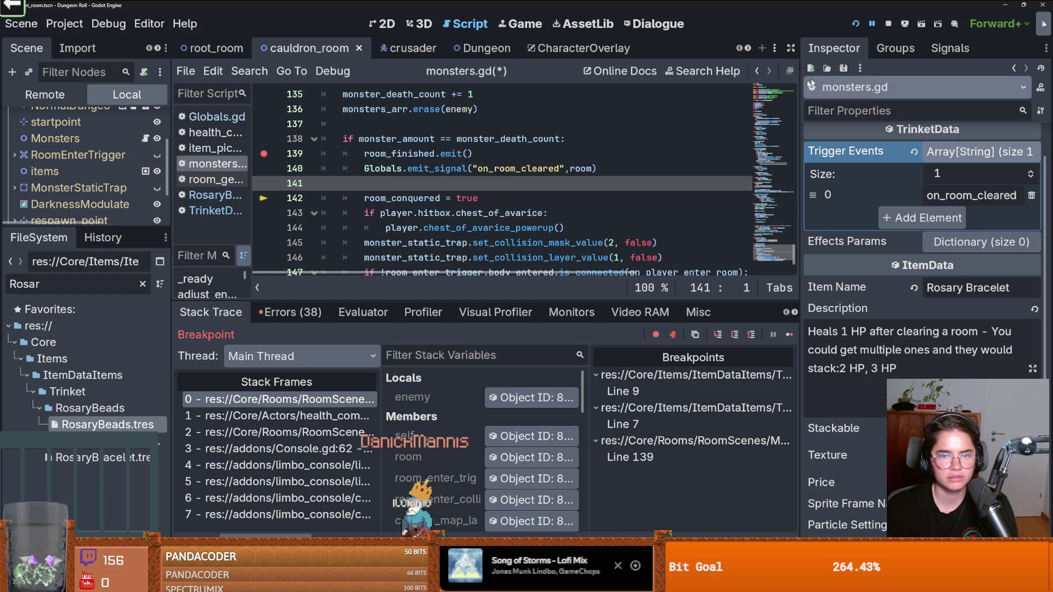
left_click(783, 336)
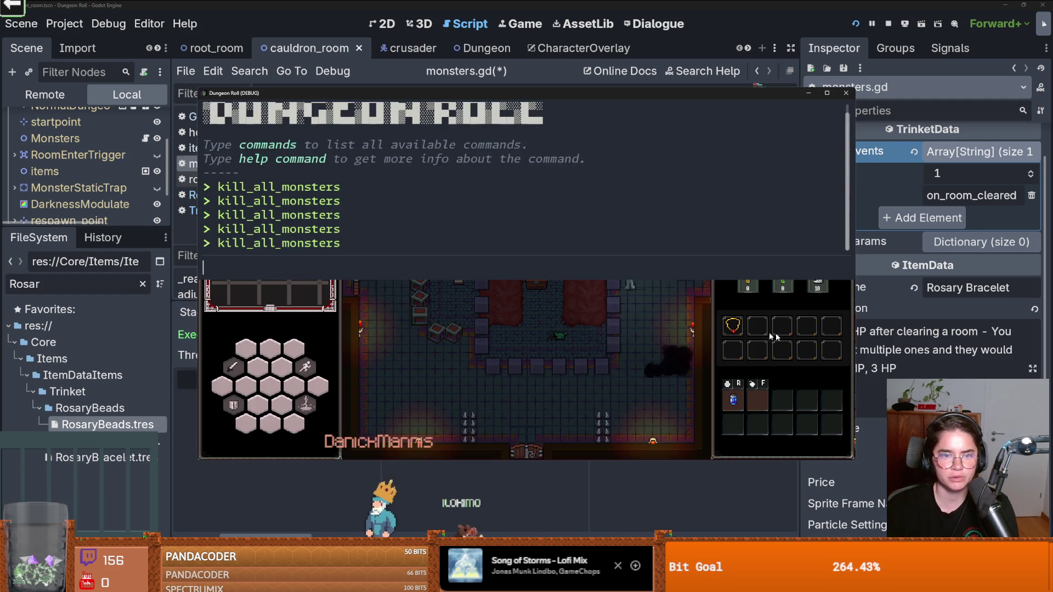
Step: Walk the knight around the crates to the top door and enter the next room
key("Escape")
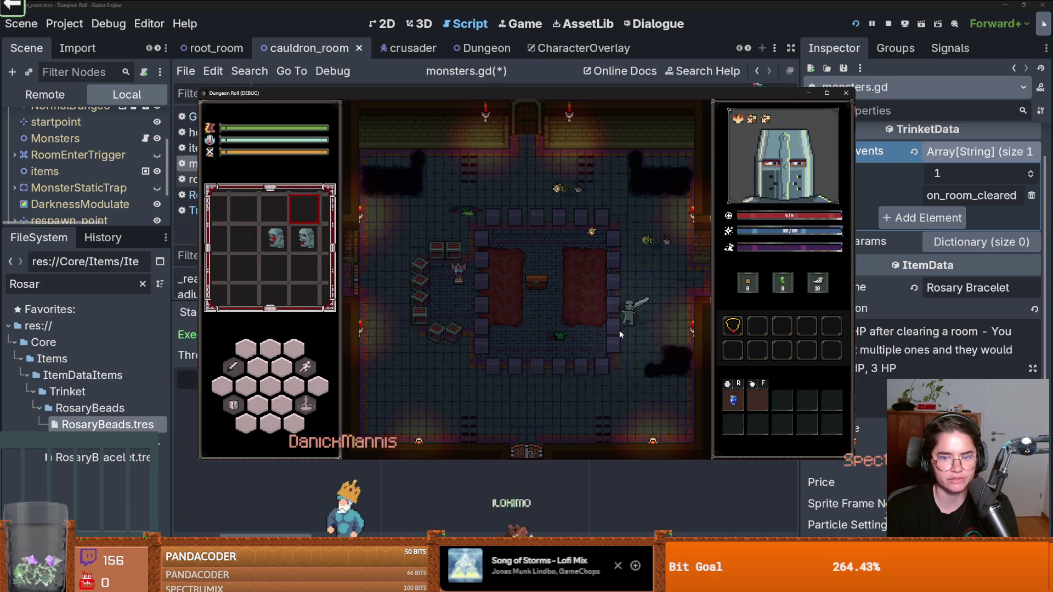
key("s")
key("a")
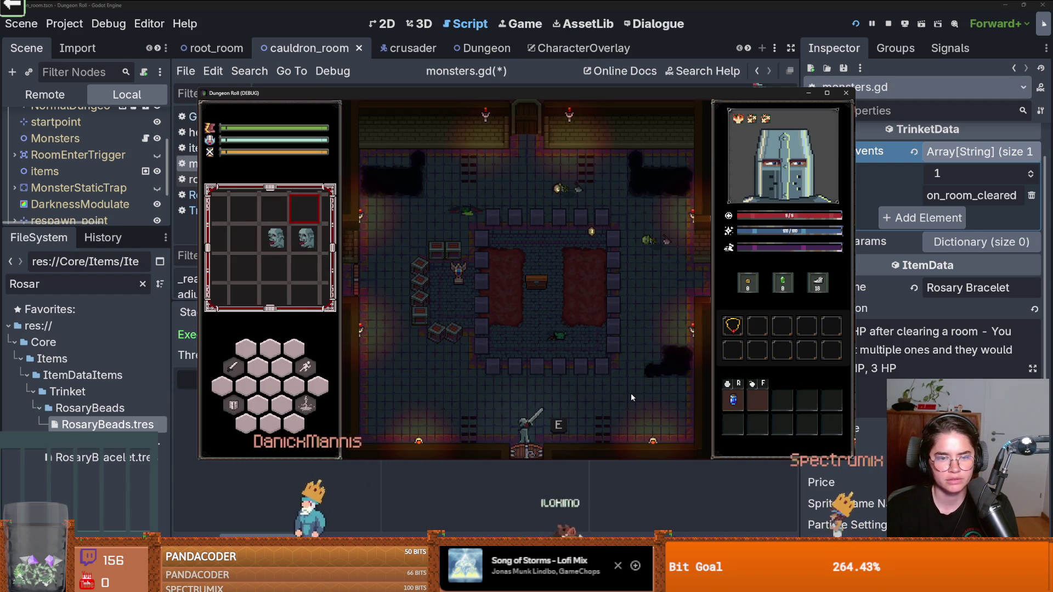
key("e")
left_click(565, 293)
key("w")
key("a")
key("w")
key("a")
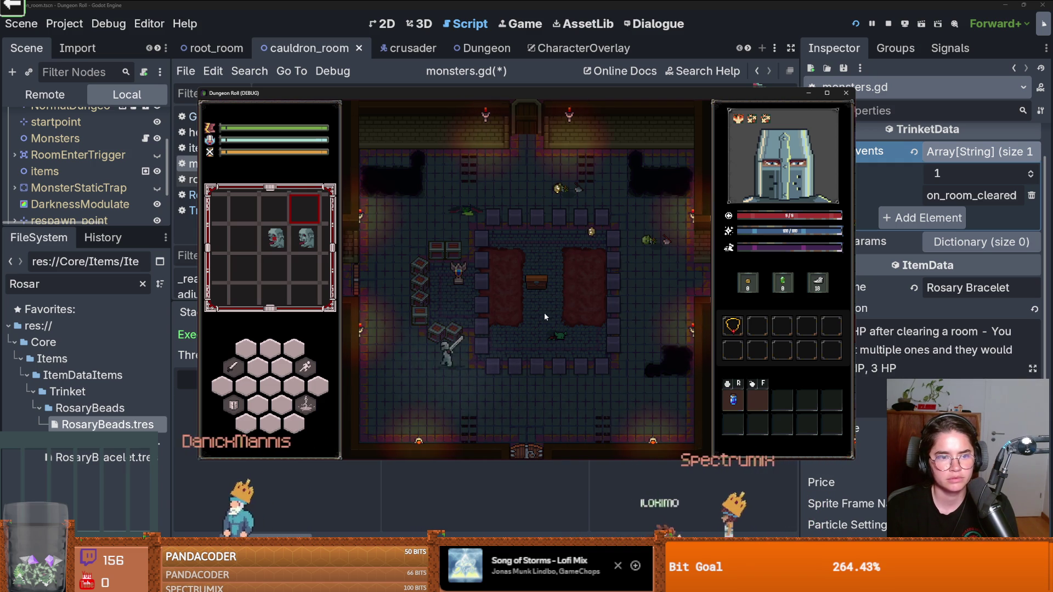
key("w")
key("d")
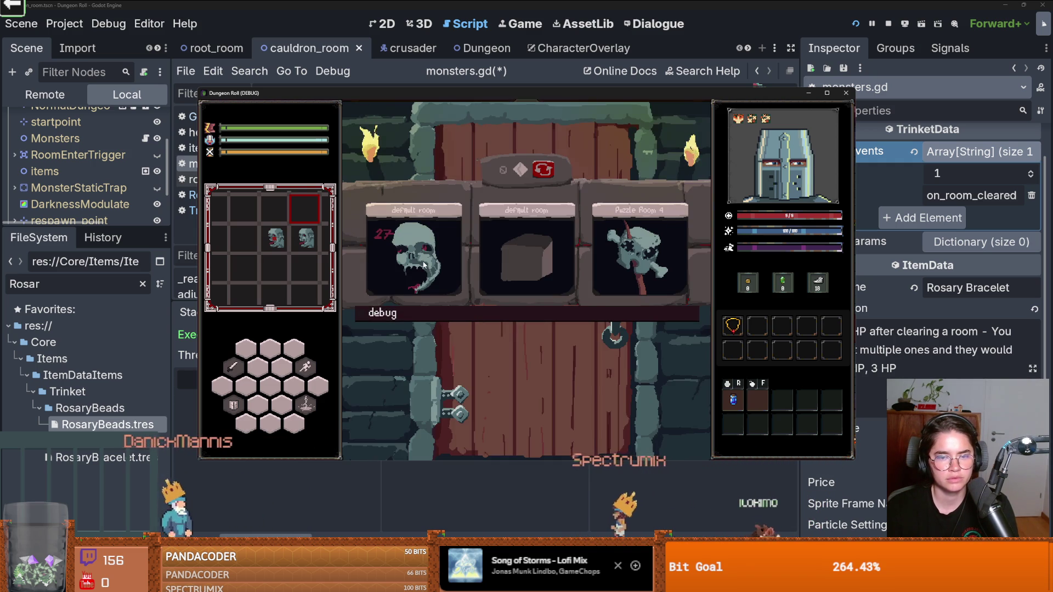
left_click(547, 271)
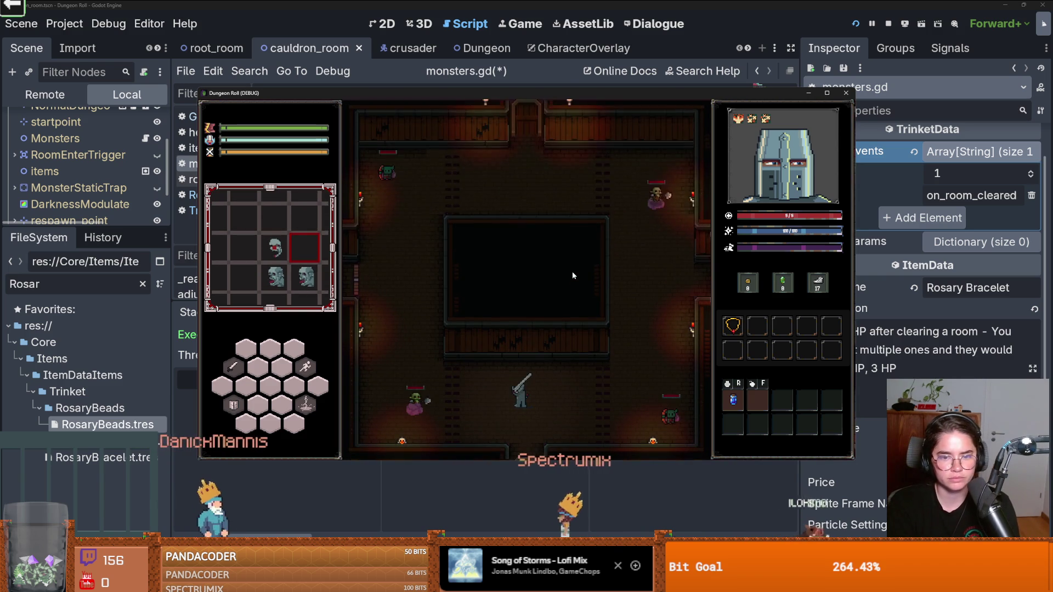
Step: Clear the new room with kill_all_monsters, then widen the editor's script list
key("grave")
key("Return")
key("grave")
key("grave")
key("Return")
key("grave")
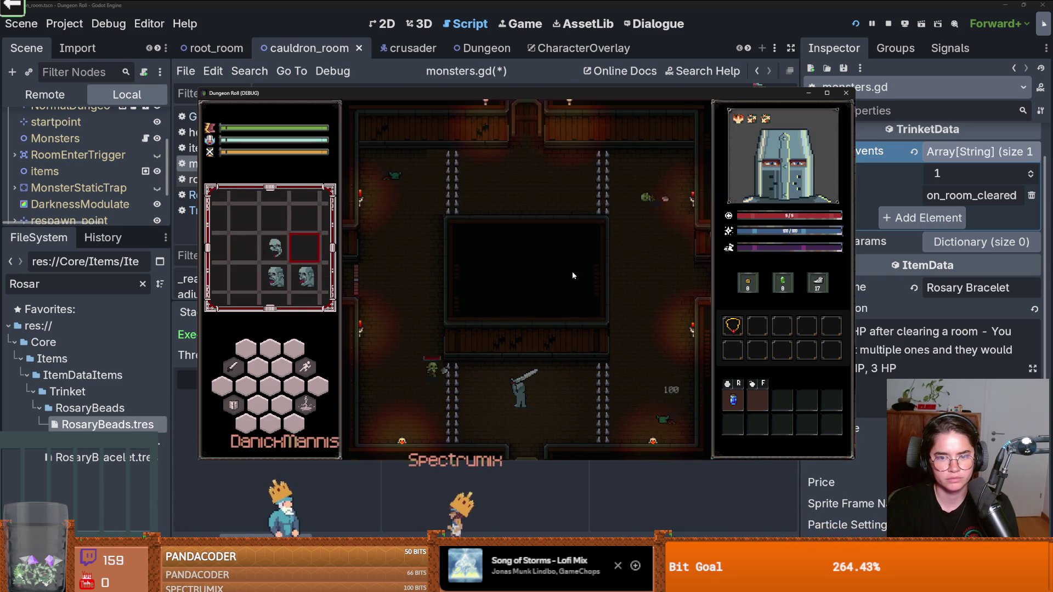
key("grave")
key("Return")
key("grave")
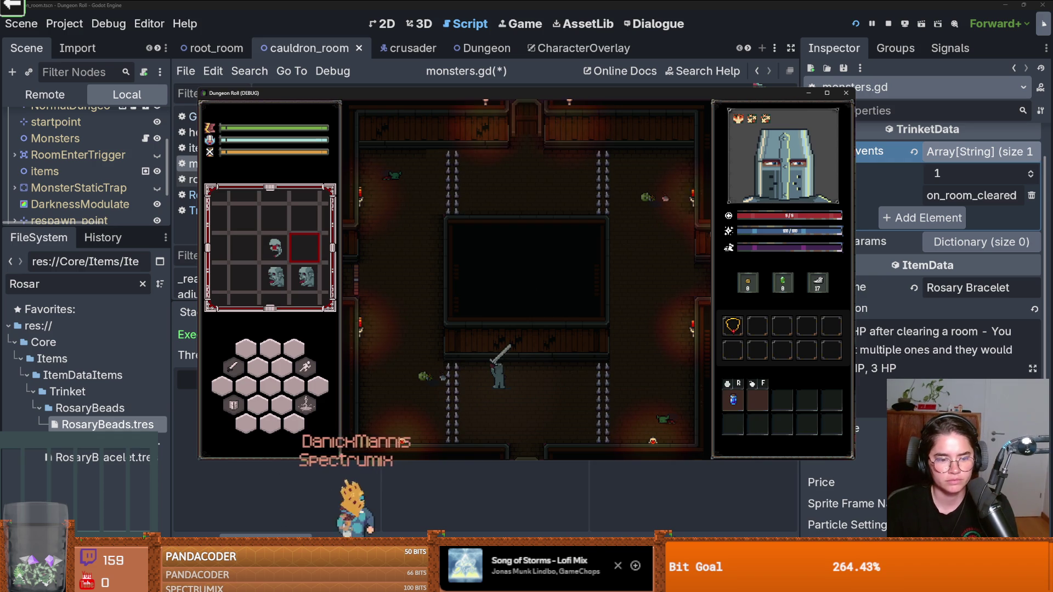
key("F8")
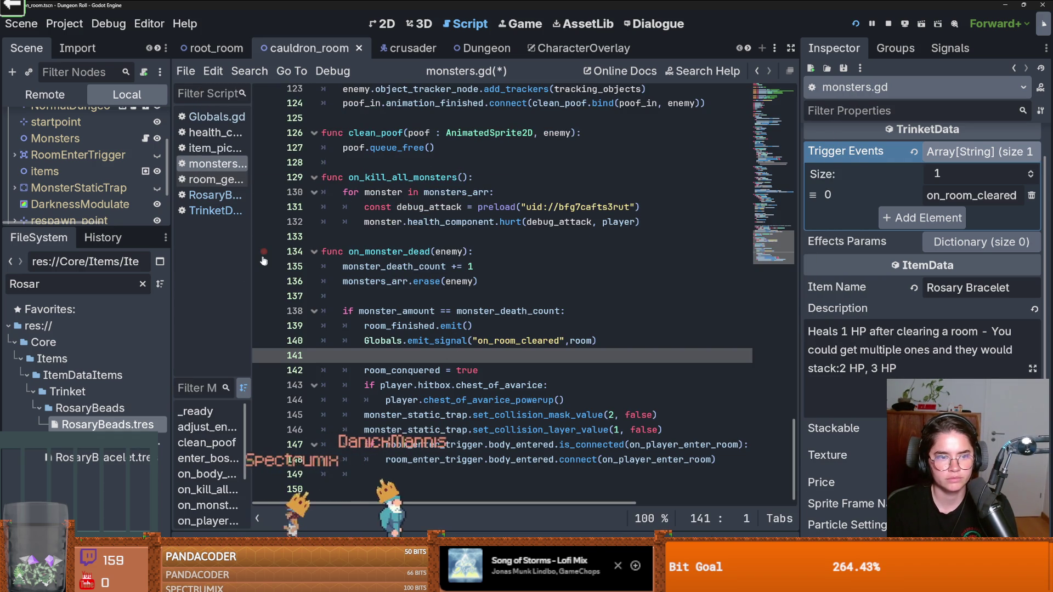
left_click_drag(253, 251, 331, 251)
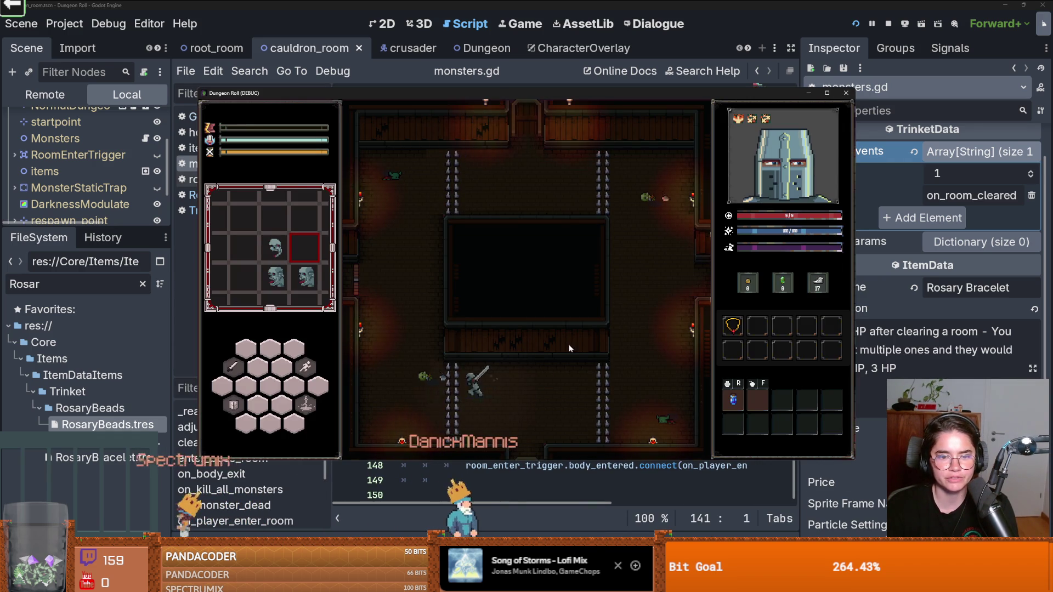
Step: Walk through the top doorway, rerun kill_all_monsters, and attack the goblin with the sword
key("w")
key("e")
key("w")
key("d")
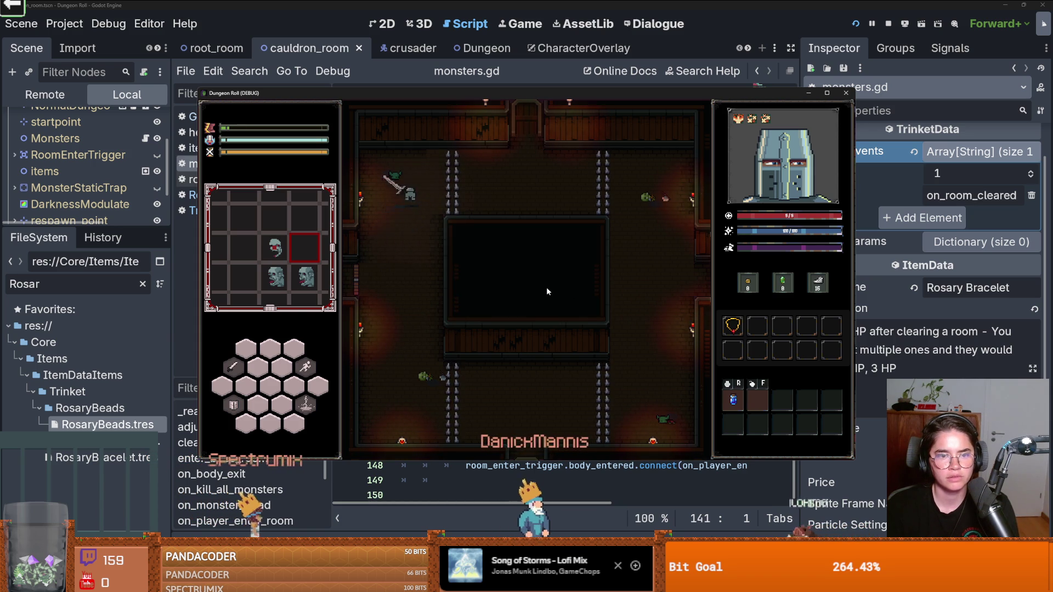
key("w")
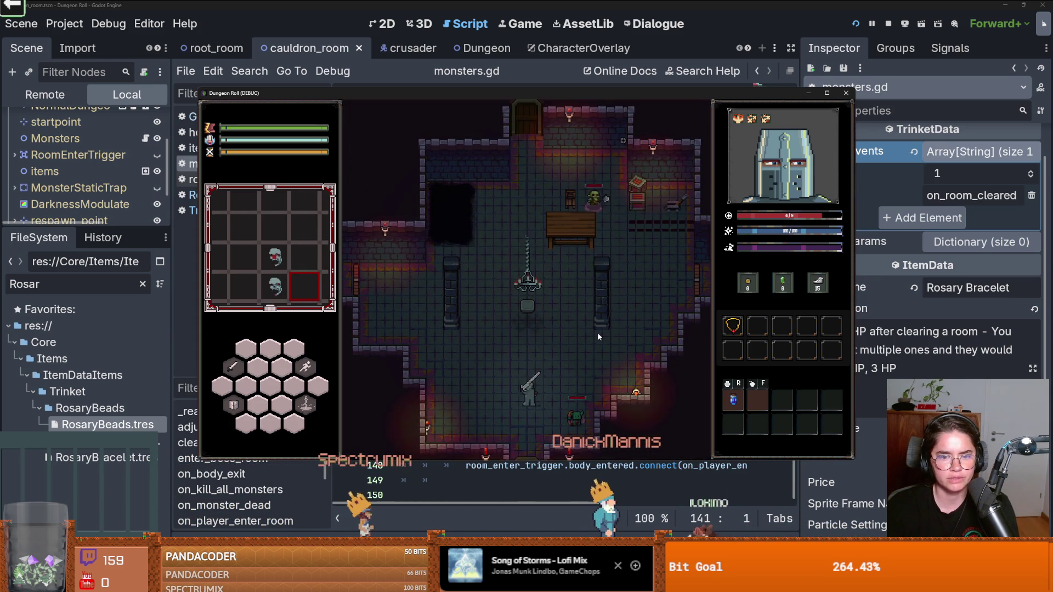
key("grave")
key("Up")
key("Return")
key("grave")
key("a")
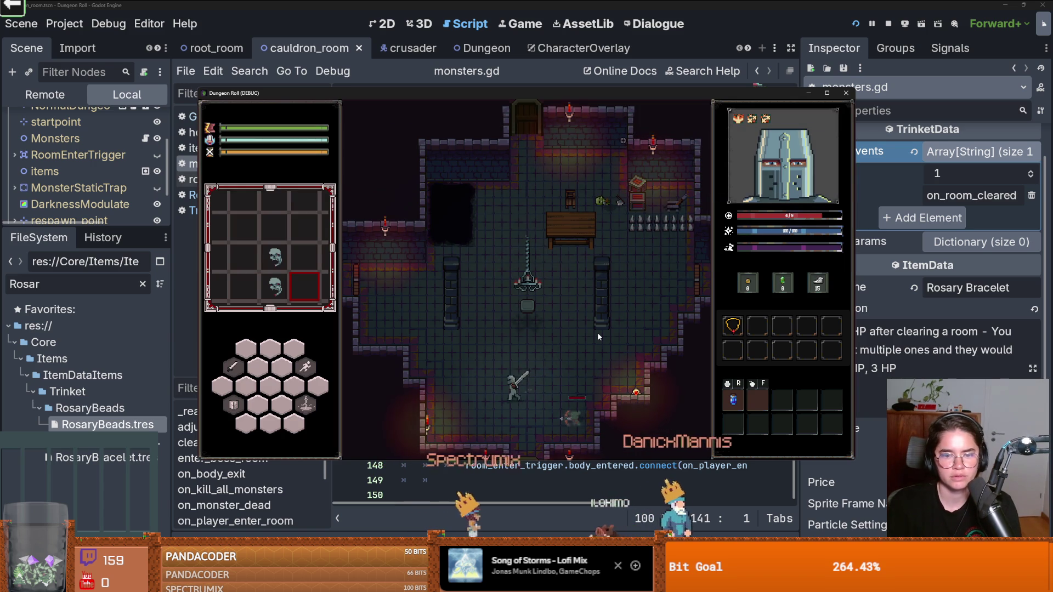
key("d")
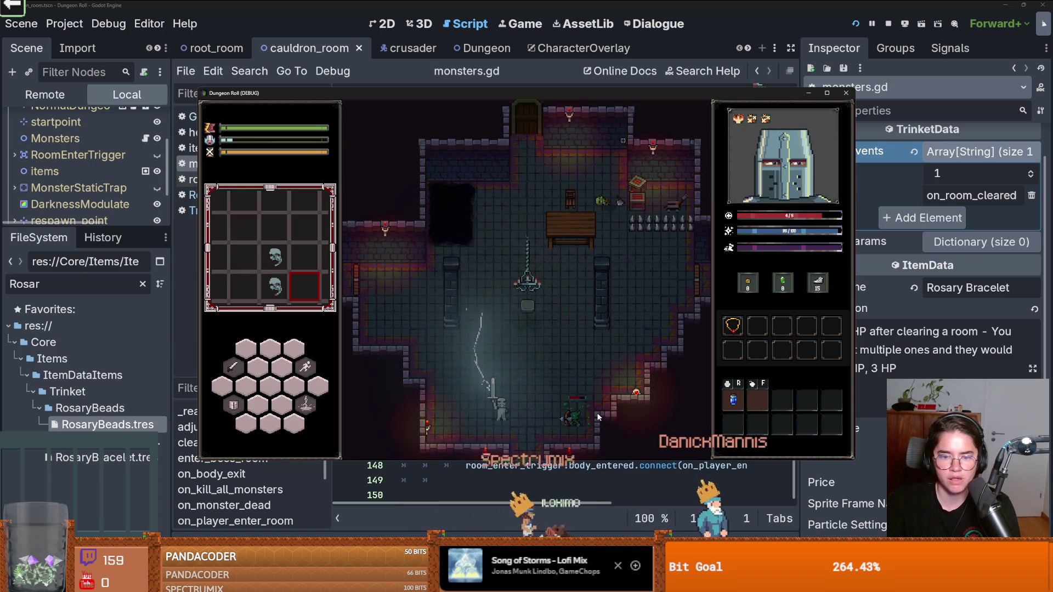
left_click(586, 419)
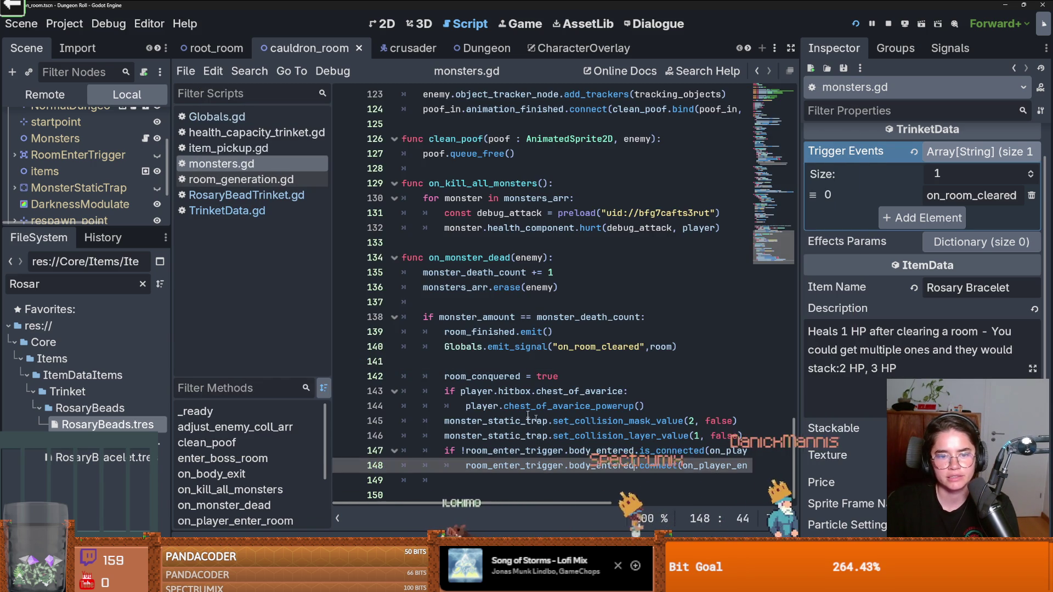
double_click(597, 349)
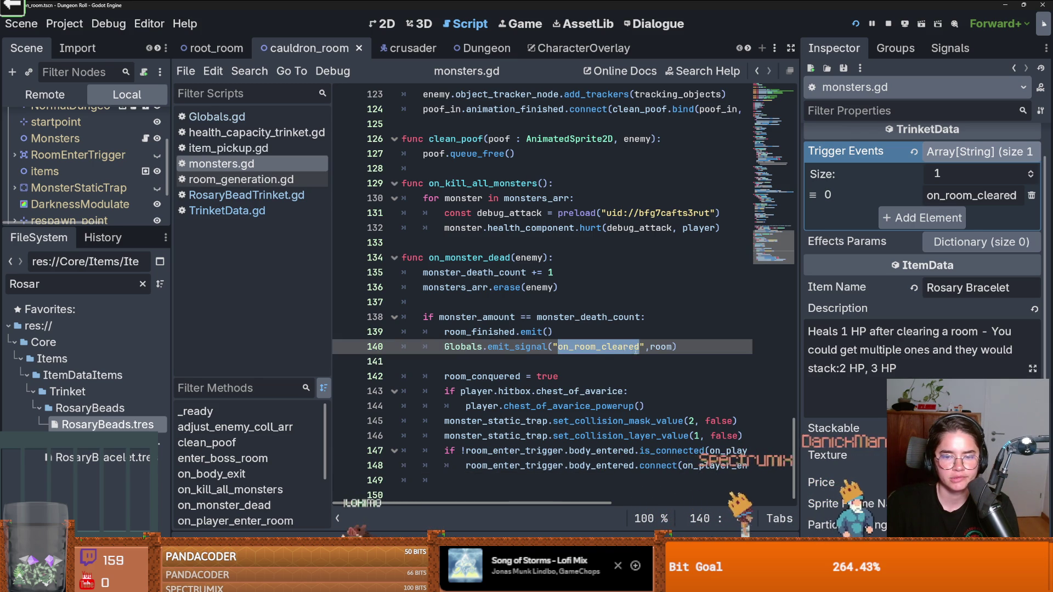
left_click(662, 347)
mouse_move(662, 348)
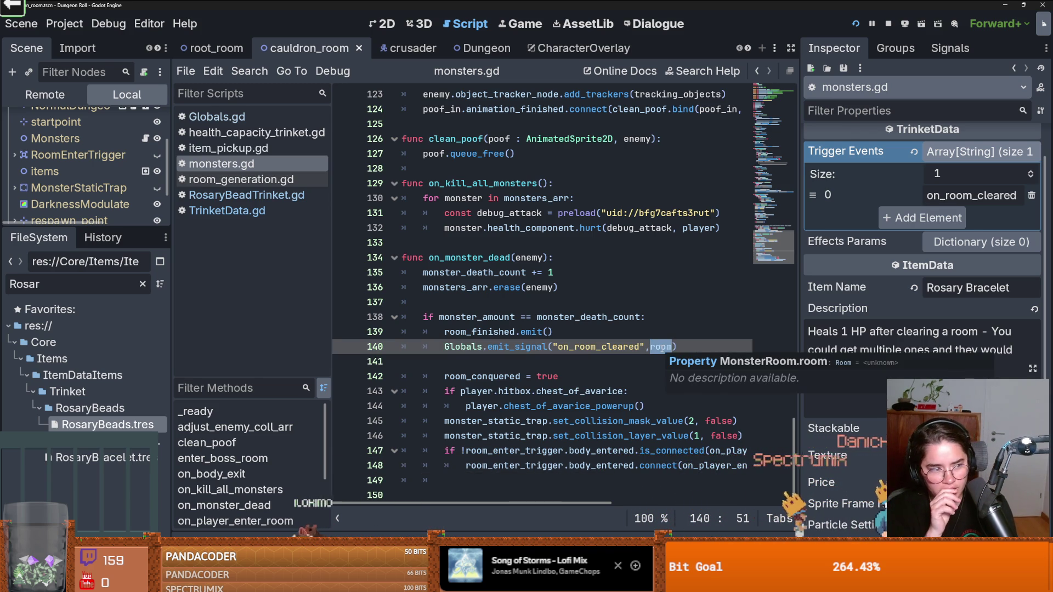
left_click(246, 195)
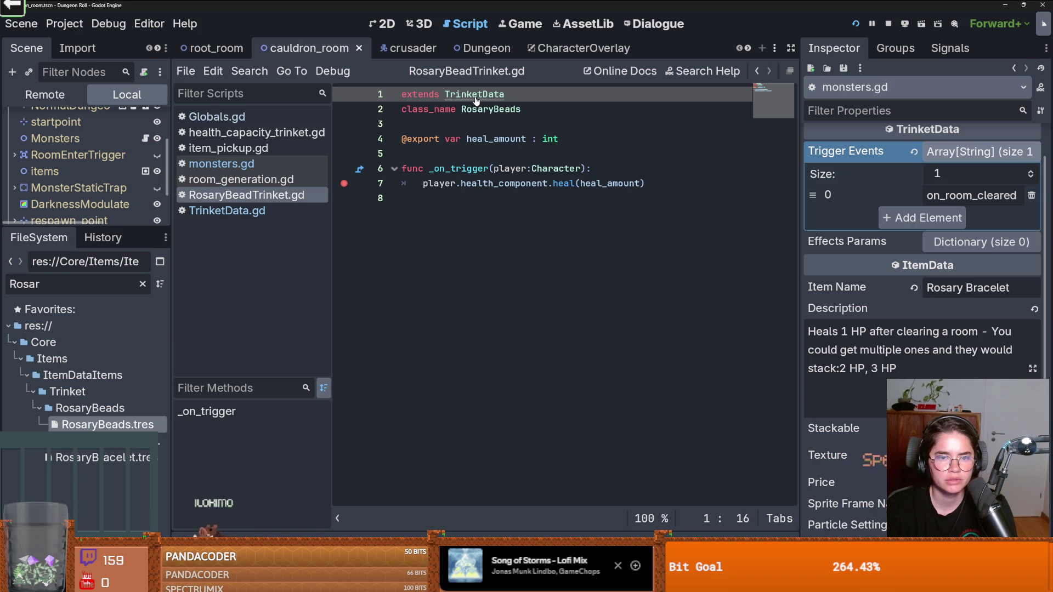
left_click(475, 95, "ctrl")
left_click(523, 347)
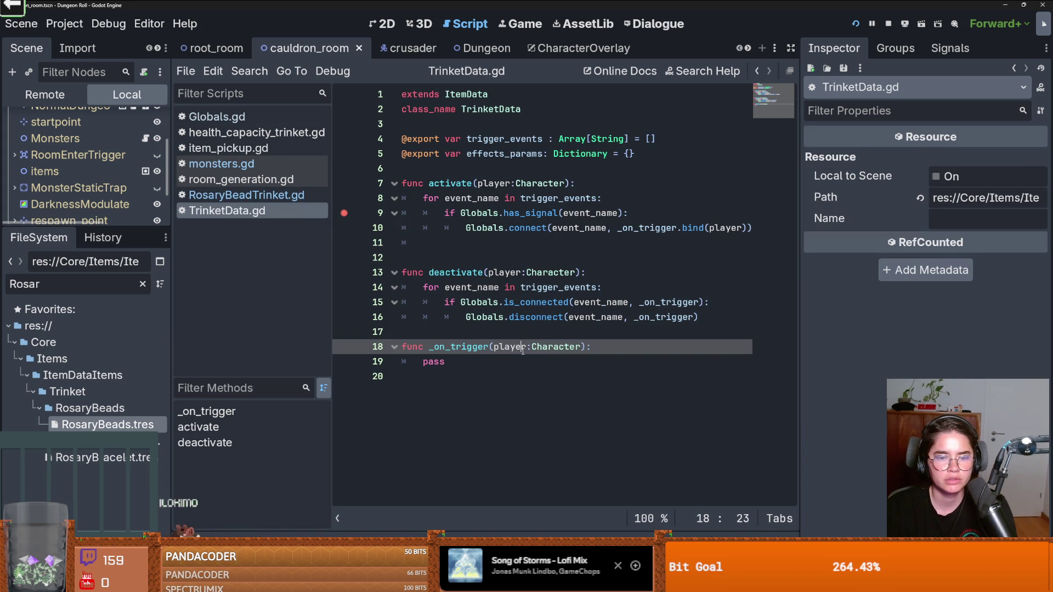
double_click(562, 227)
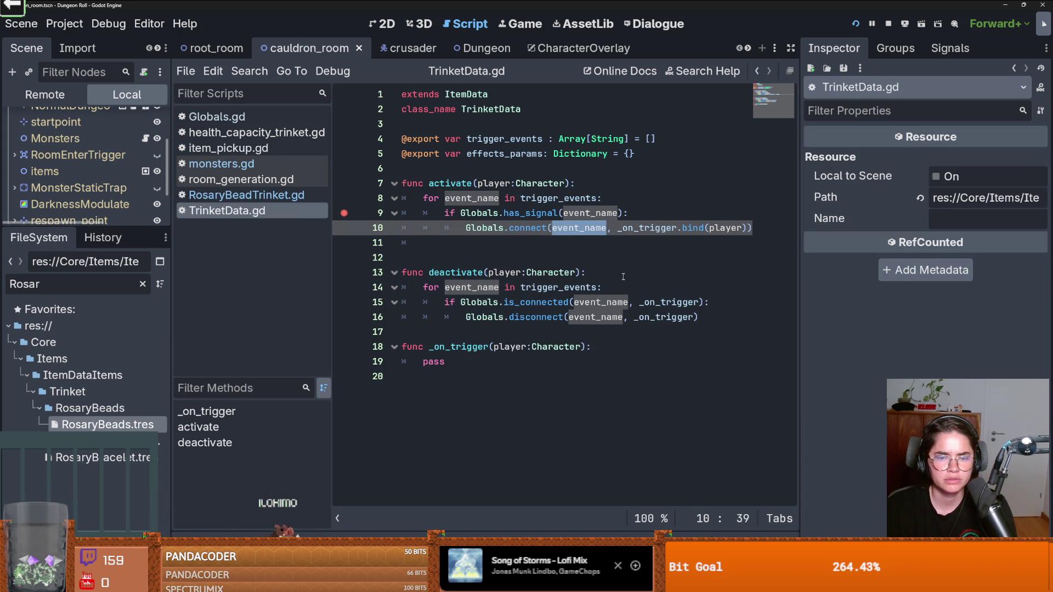
mouse_move(586, 303)
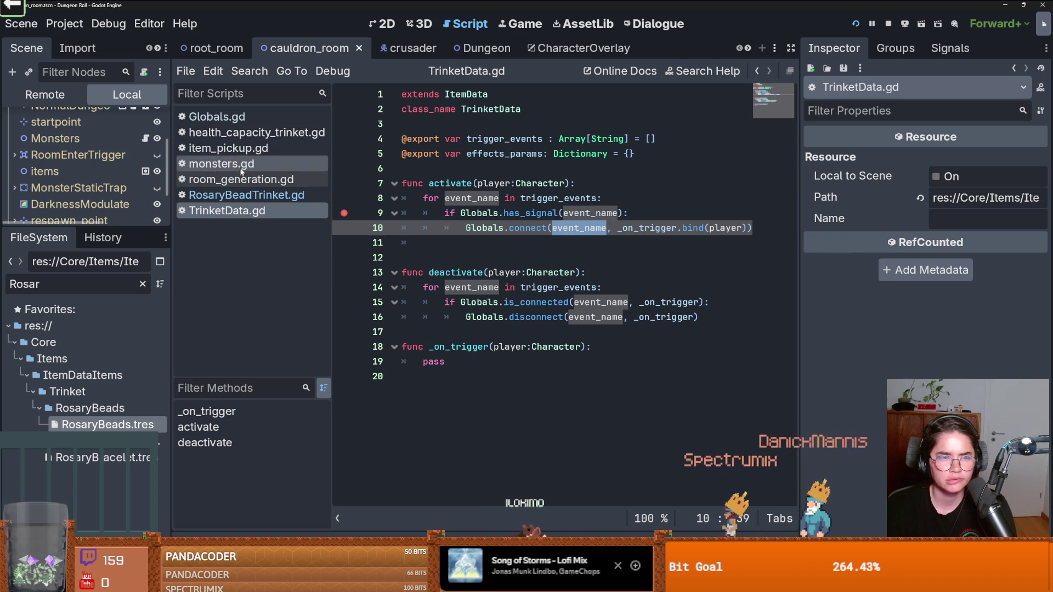
left_click(221, 163)
Step: Delete ', room' from line 140's emit_signal, then playtest and loot the skeleton's skull
key("BackSpace")
key("BackSpace")
key("BackSpace")
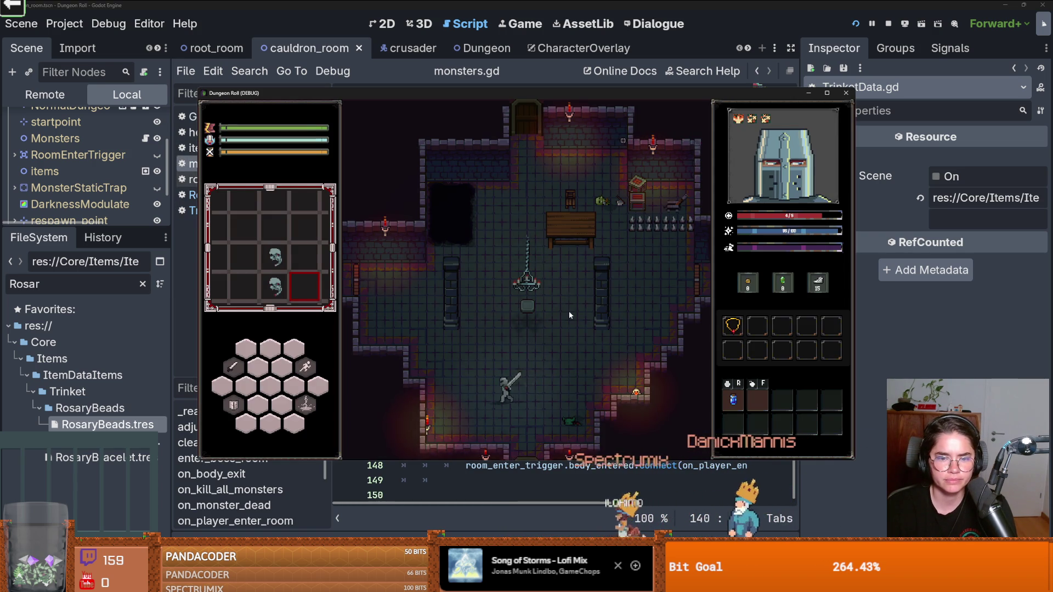
key("w")
key("a")
key("e")
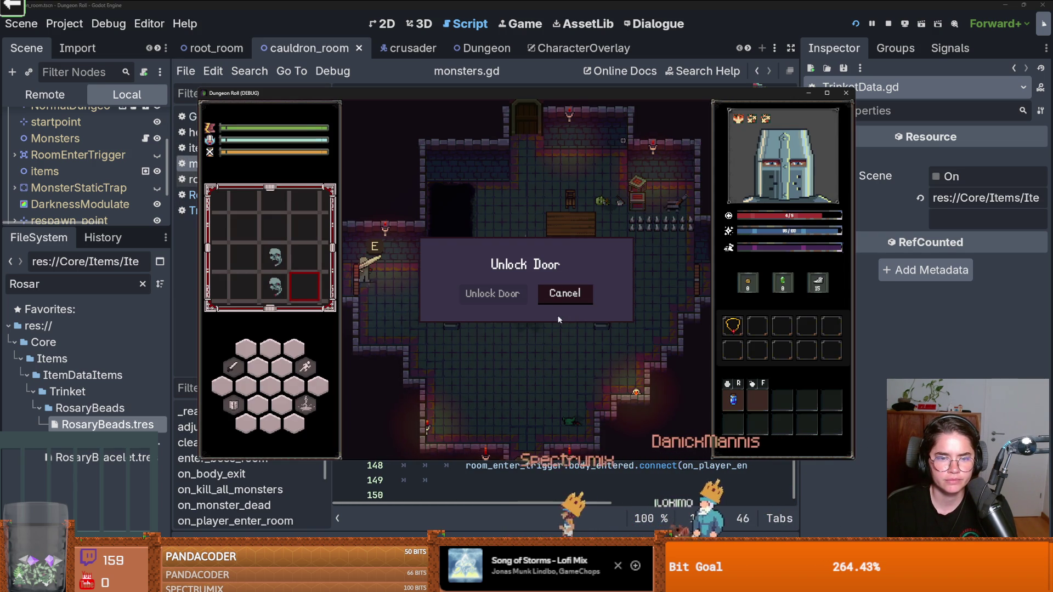
left_click(568, 294)
key("d")
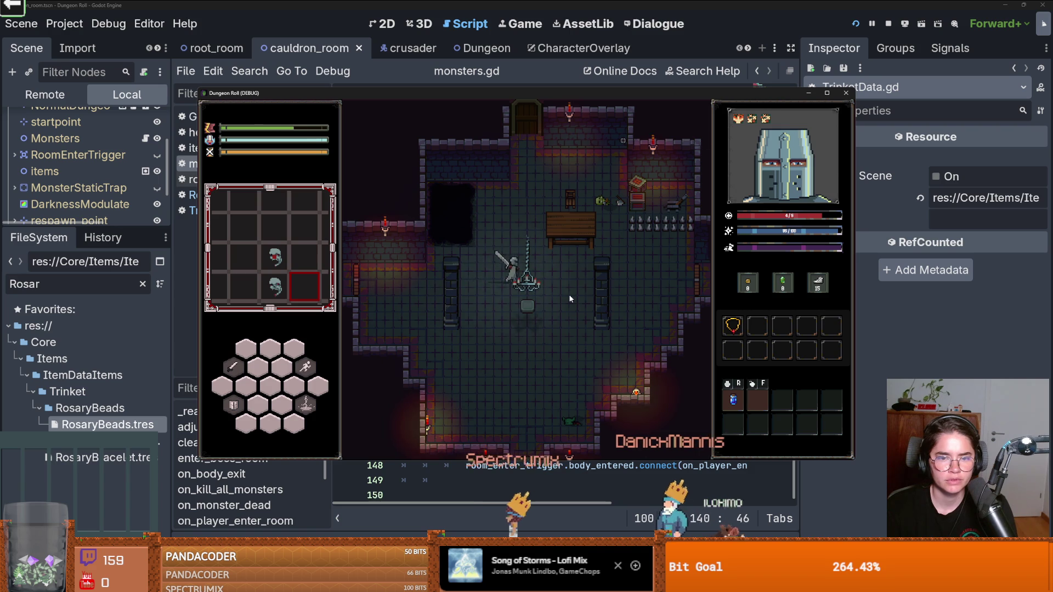
key("e")
left_click(525, 278)
Step: Run kill_all_monsters in the debug console, hit the RosaryBeads heal breakpoint, and continue
key("grave")
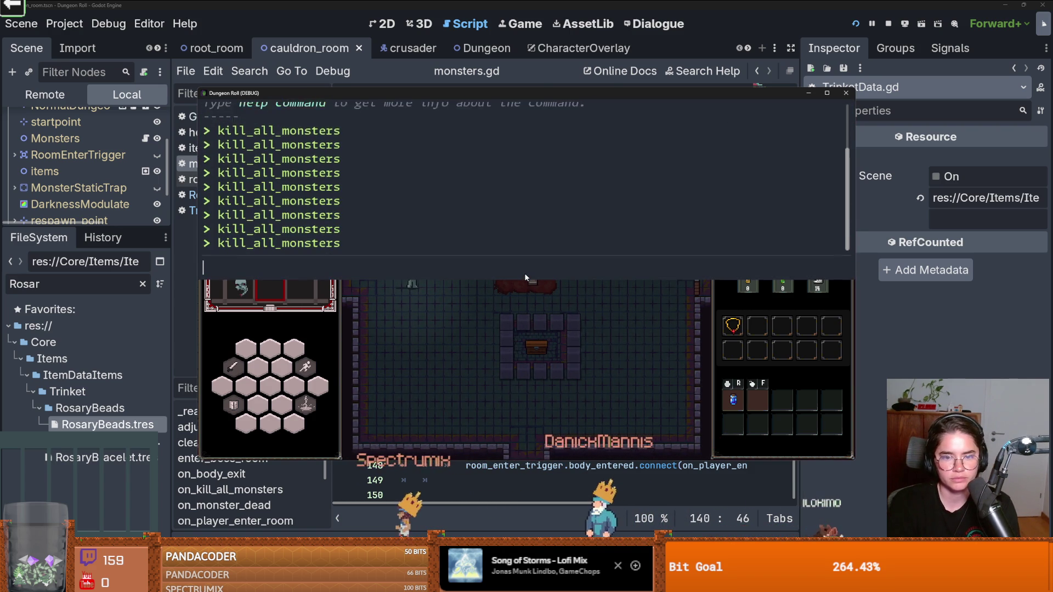
key("grave")
key("grave")
type("k")
key("Tab")
key("Return")
key("grave")
key("grave")
type("k")
key("Return")
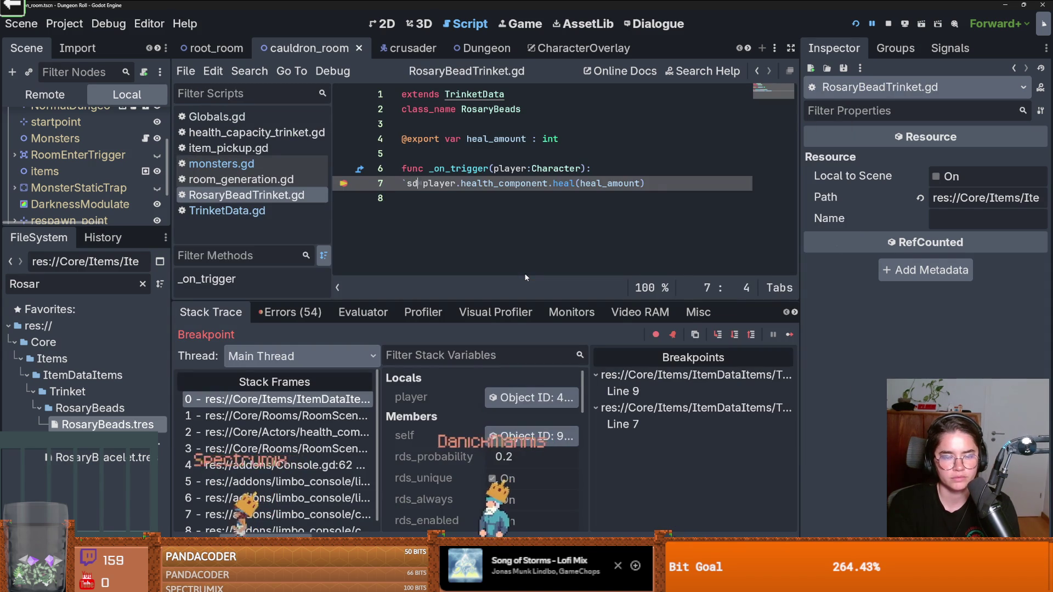
left_click(788, 334)
key("grave")
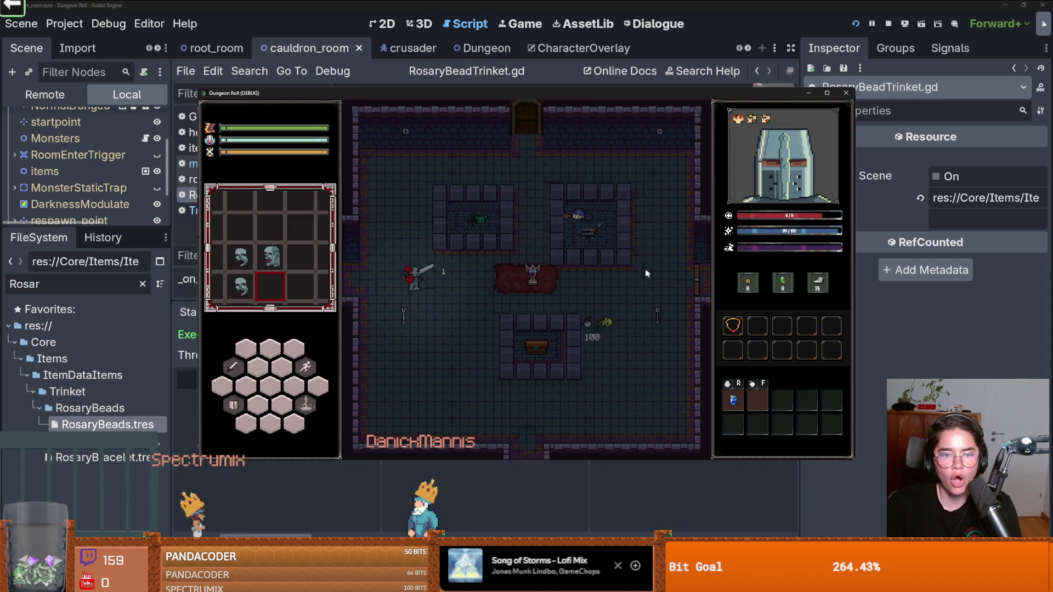
Step: Walk the knight to the top door, decline unlocking it, and maximize the game window
key("d")
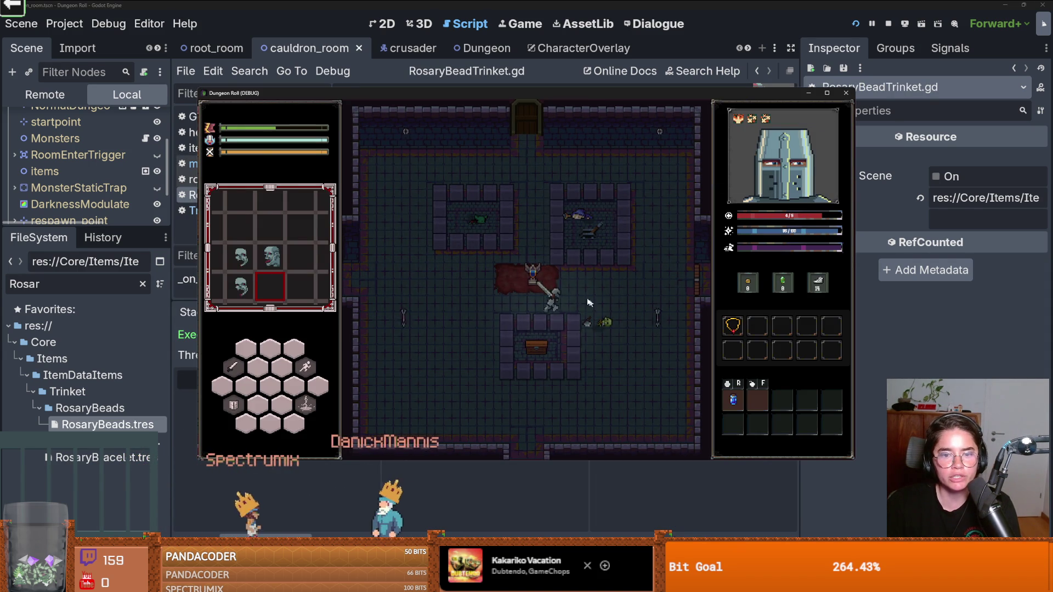
key("w")
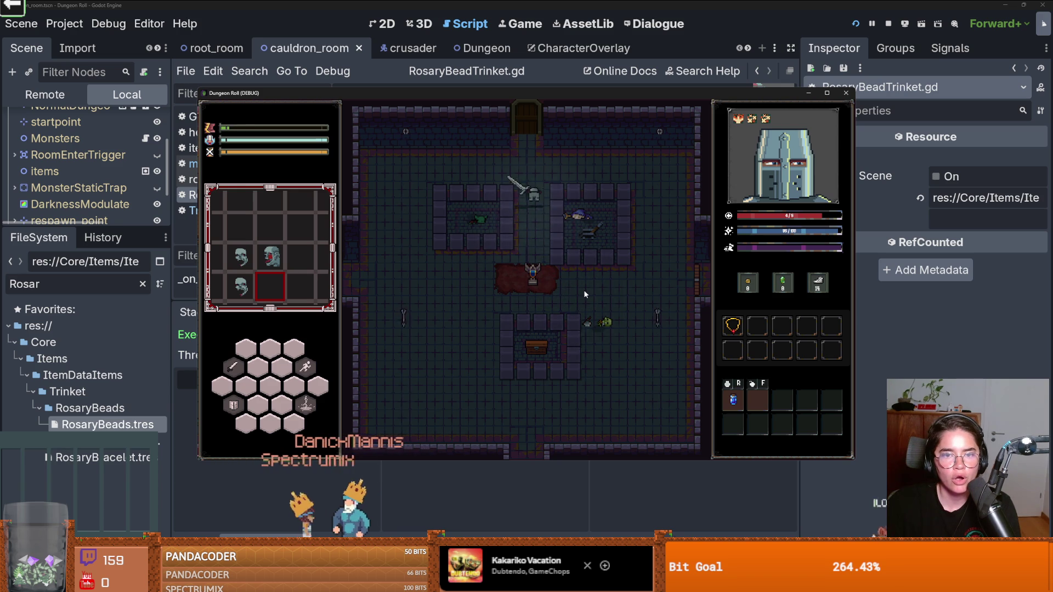
key("e")
left_click(574, 298)
key("d")
key("s")
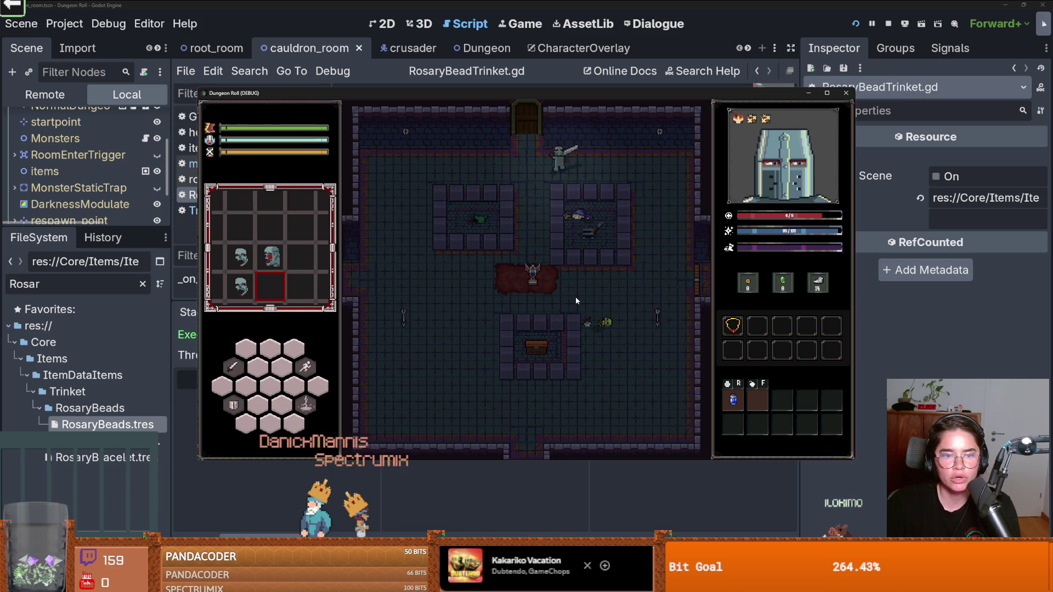
key("d")
key("s")
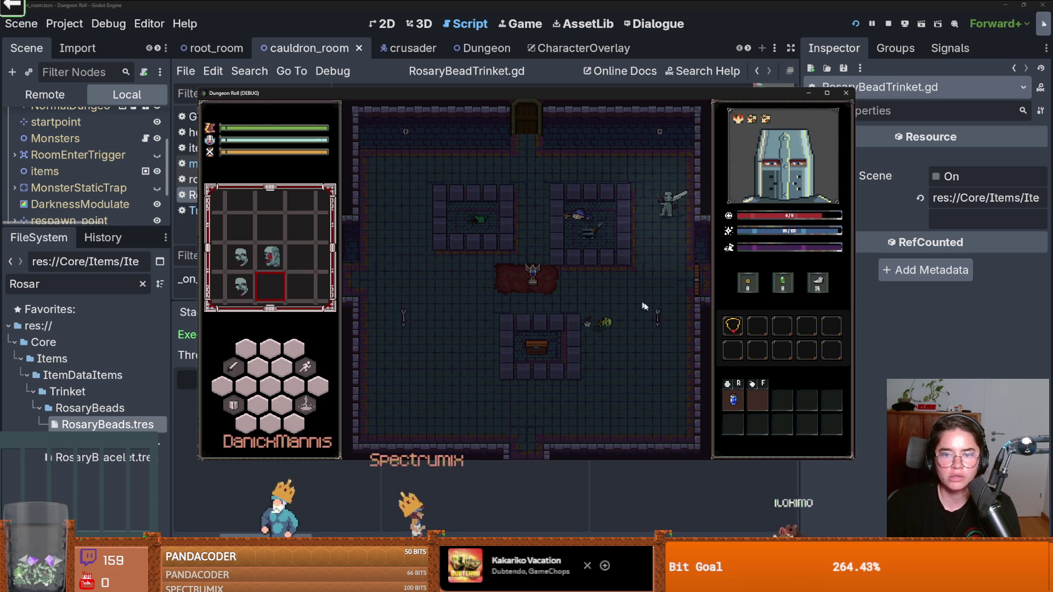
left_click(827, 93)
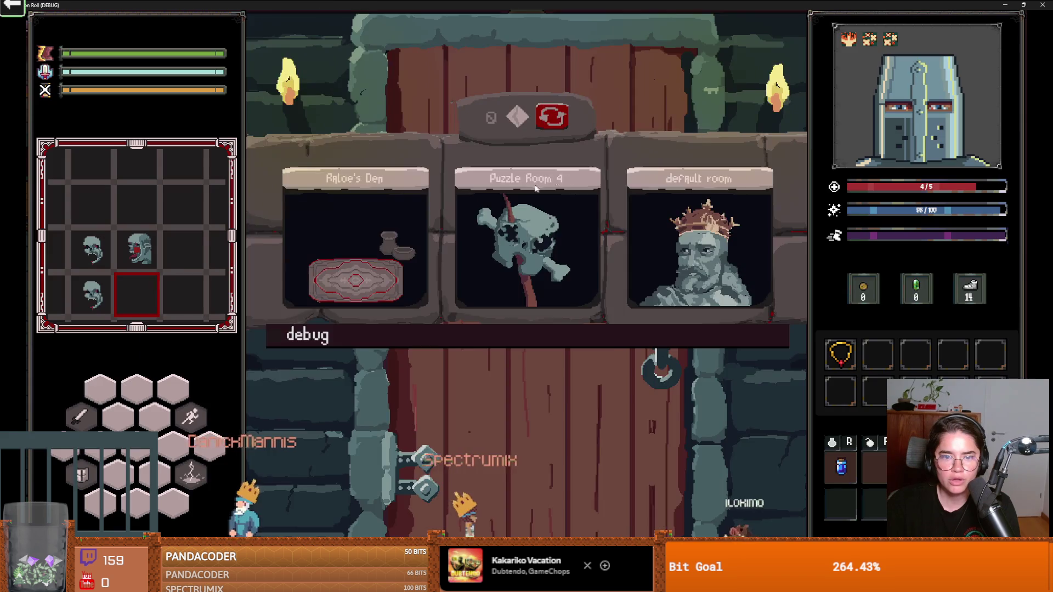
Step: Choose the puzzle room and walk the knight across its tiles to the bottom door
left_click(527, 241)
key("d")
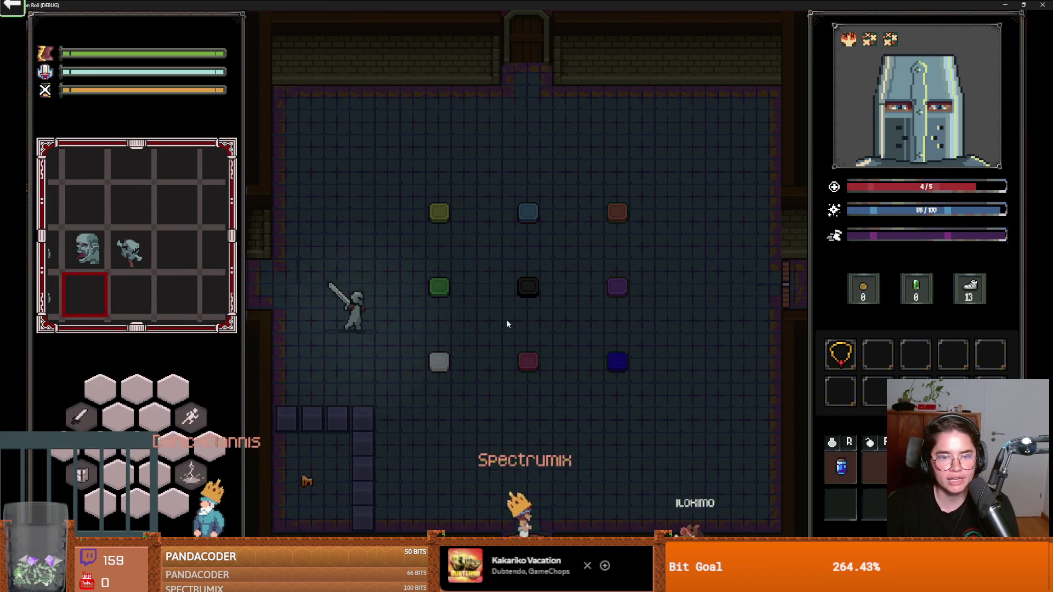
key("s")
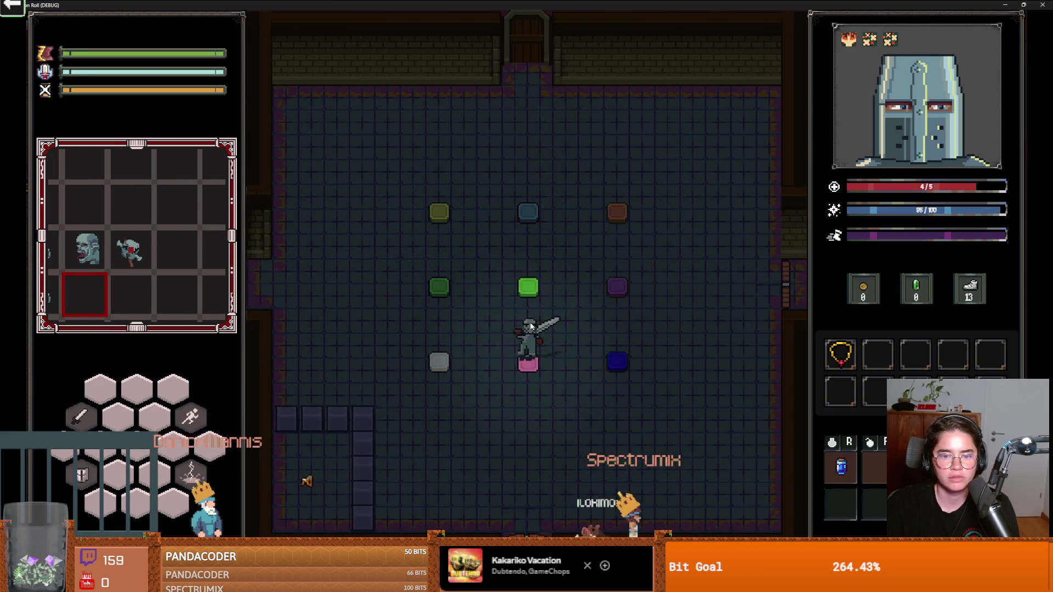
key("d")
key("w")
key("a")
key("s")
key("s")
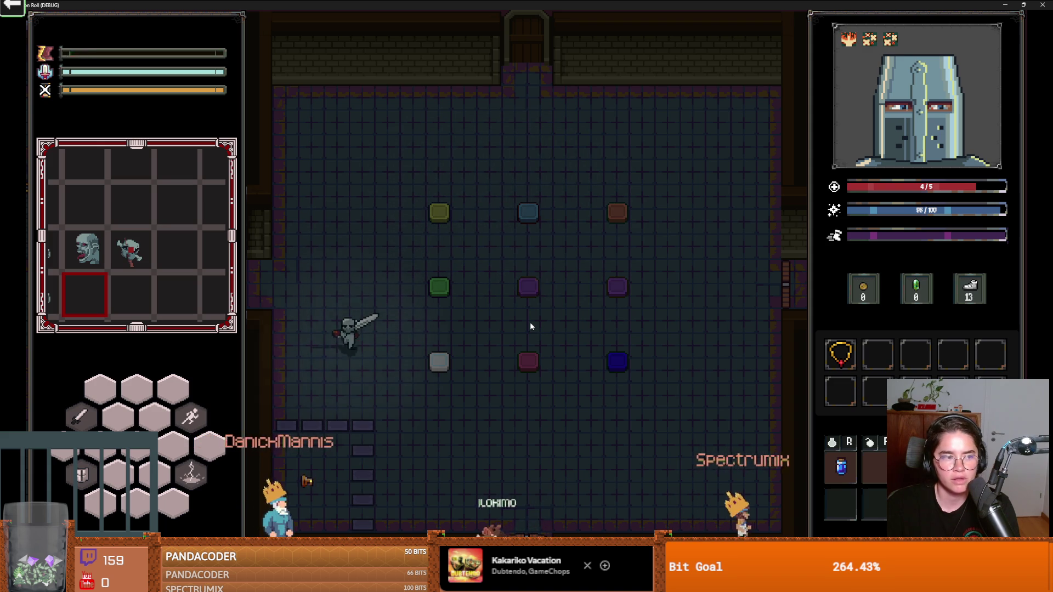
key("d")
key("s")
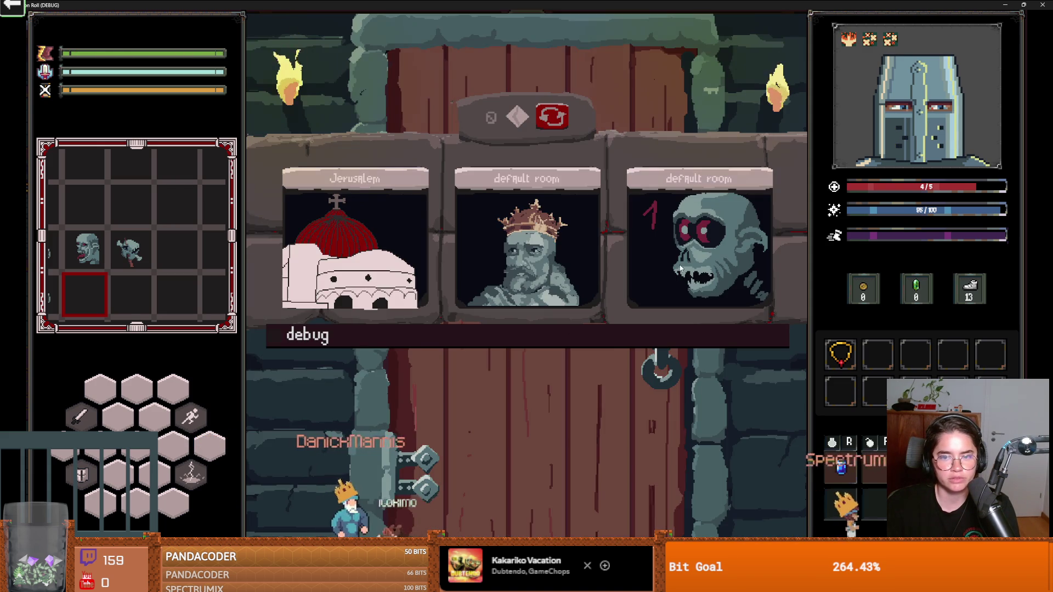
Step: Enter the new combat room and run kill_all_monsters from the debug console
key("d")
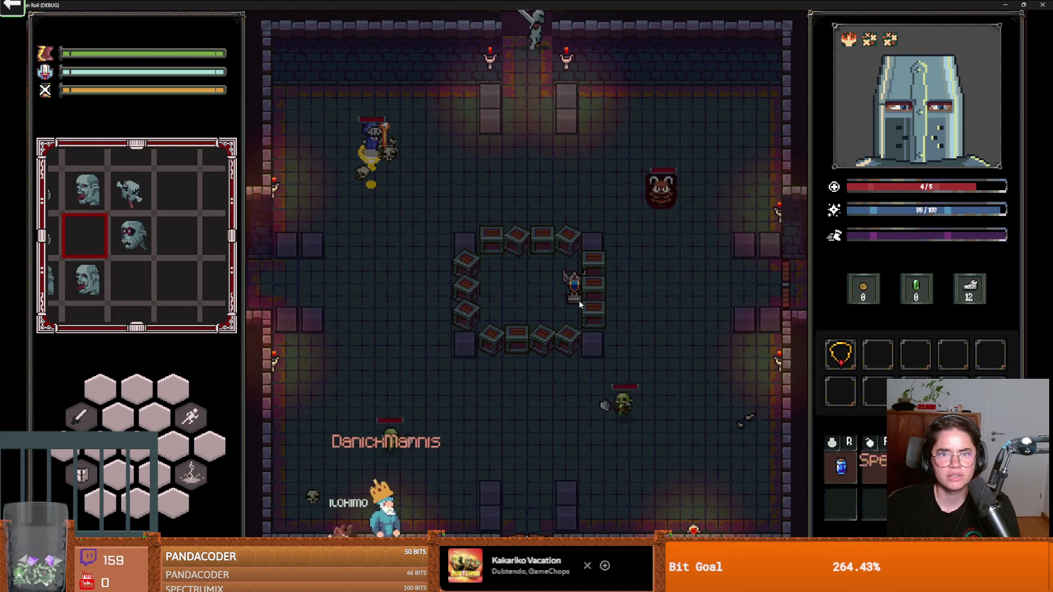
key("d")
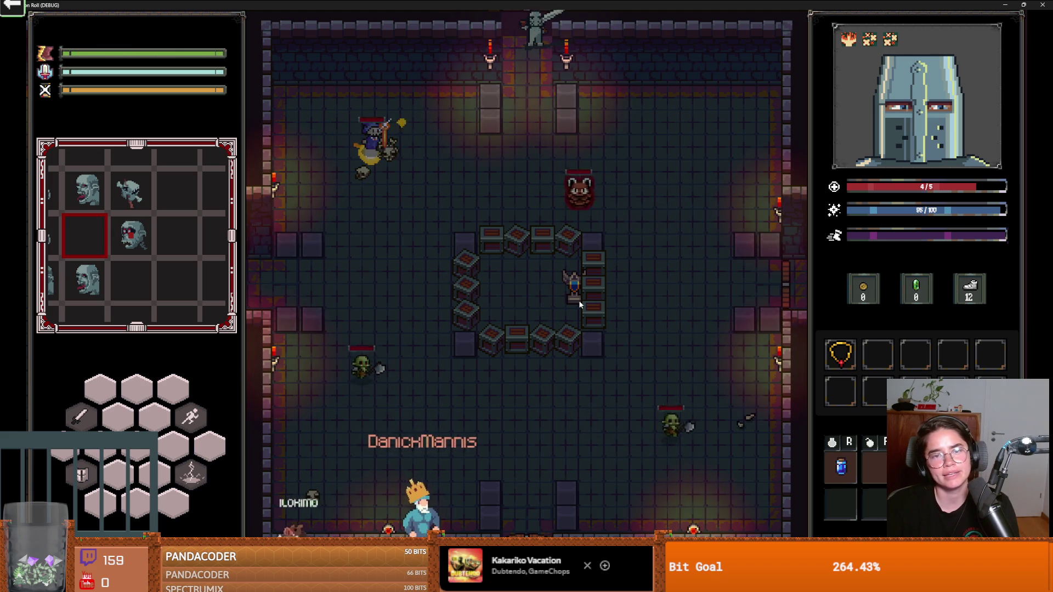
key("d")
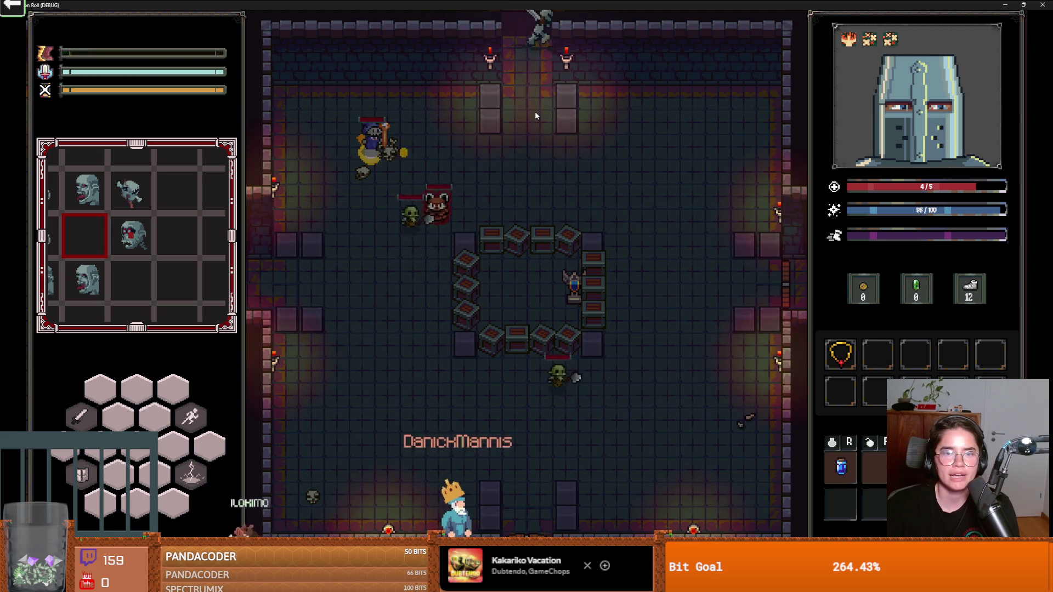
key("d")
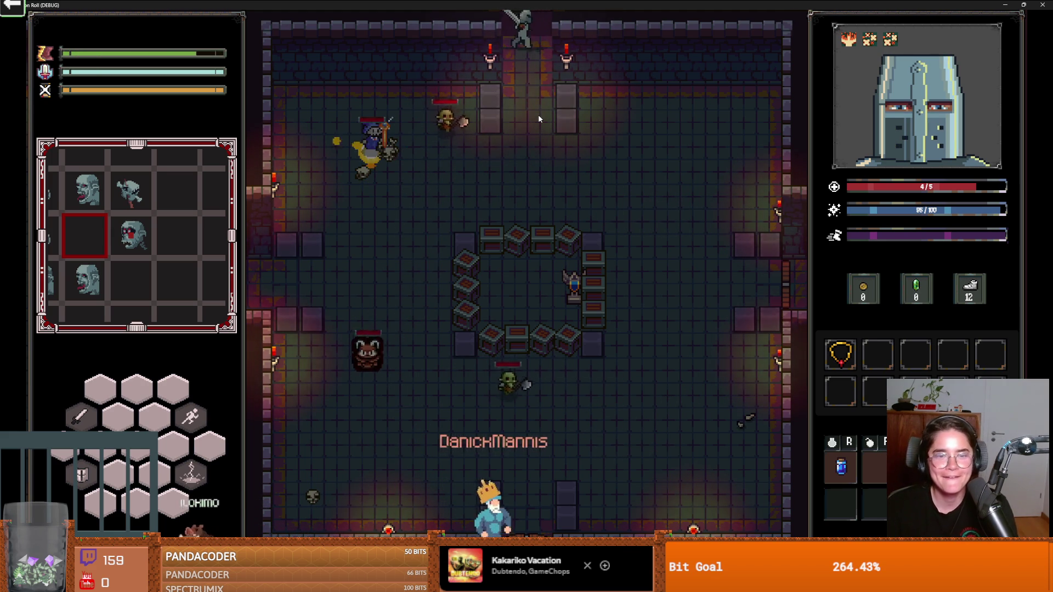
key("grave")
type("sdk")
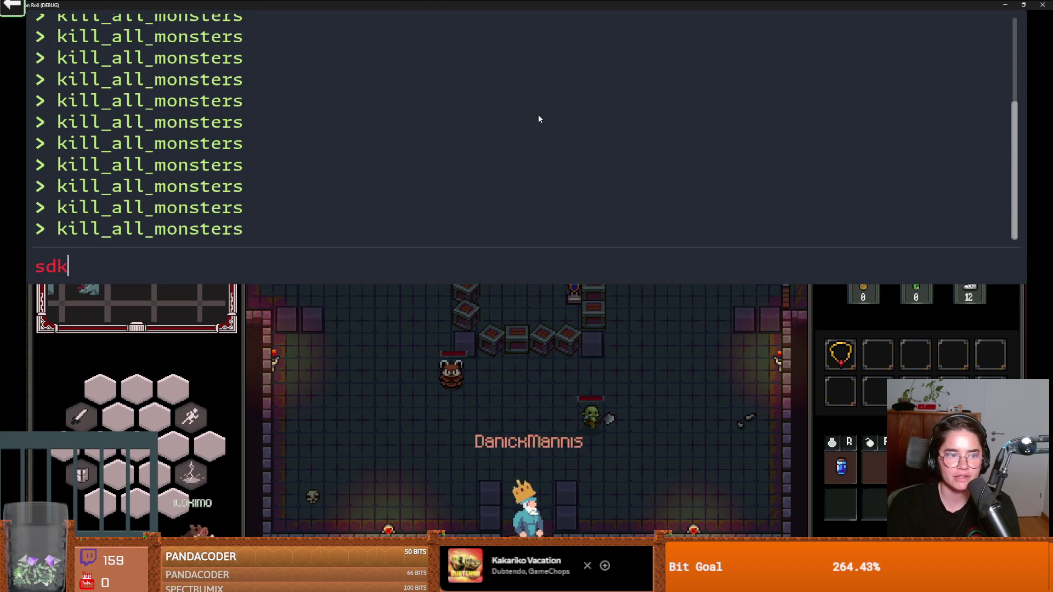
type("ll")
key("grave")
key("Tab")
key("grave")
type("kill")
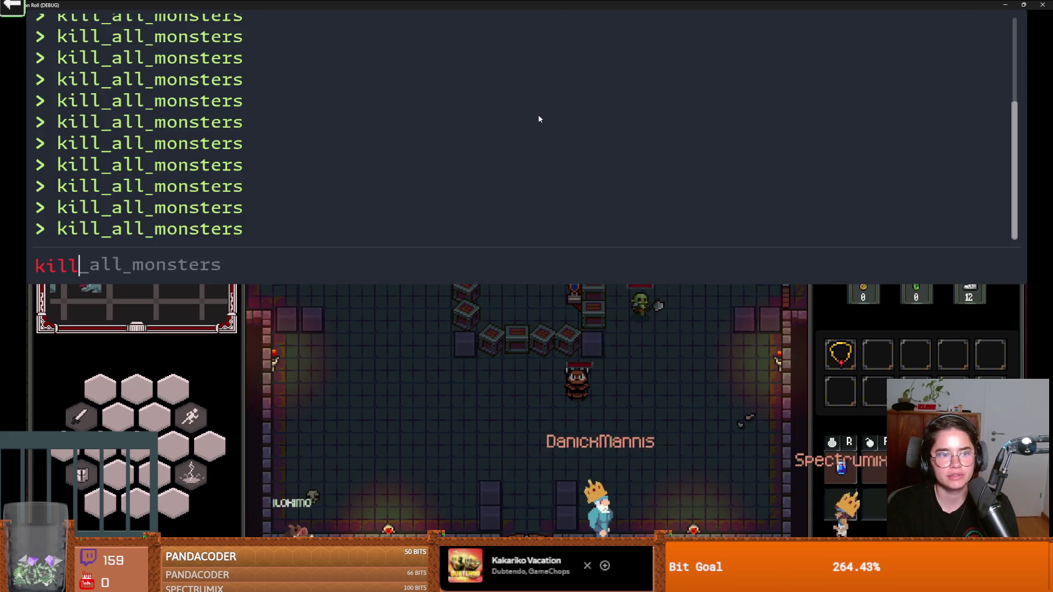
key("Tab")
key("Return")
Step: Rerun kill_all_monsters until the room is cleared and the player heals to 5/5
key("grave")
type("kill")
key("Tab")
key("Return")
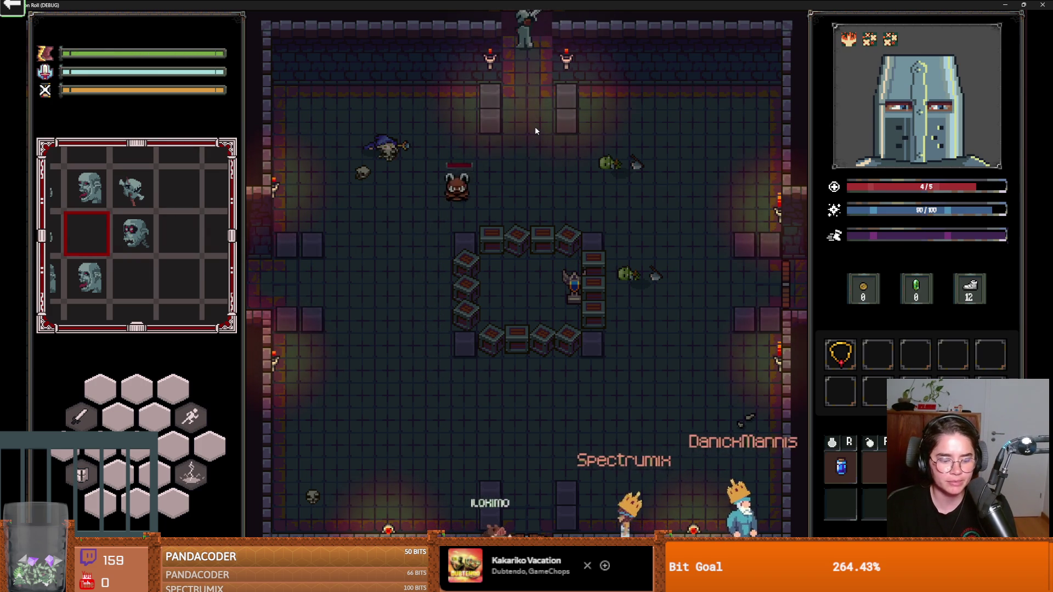
key("grave")
key("Up")
key("Return")
Step: Walk to the right-hand door, unlock it, and pick the next room card
key("s")
key("s+d")
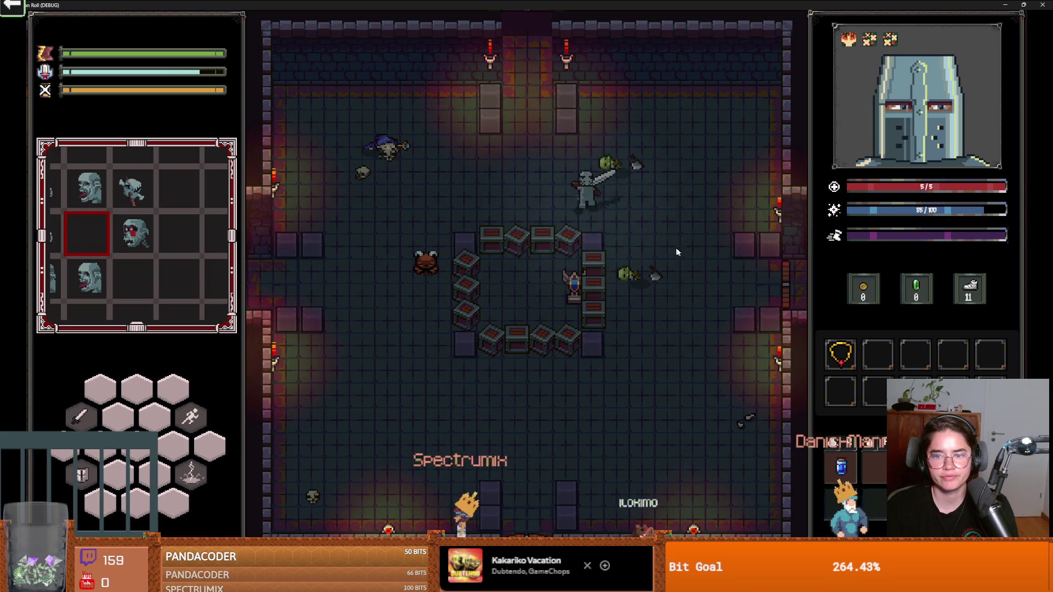
key("e")
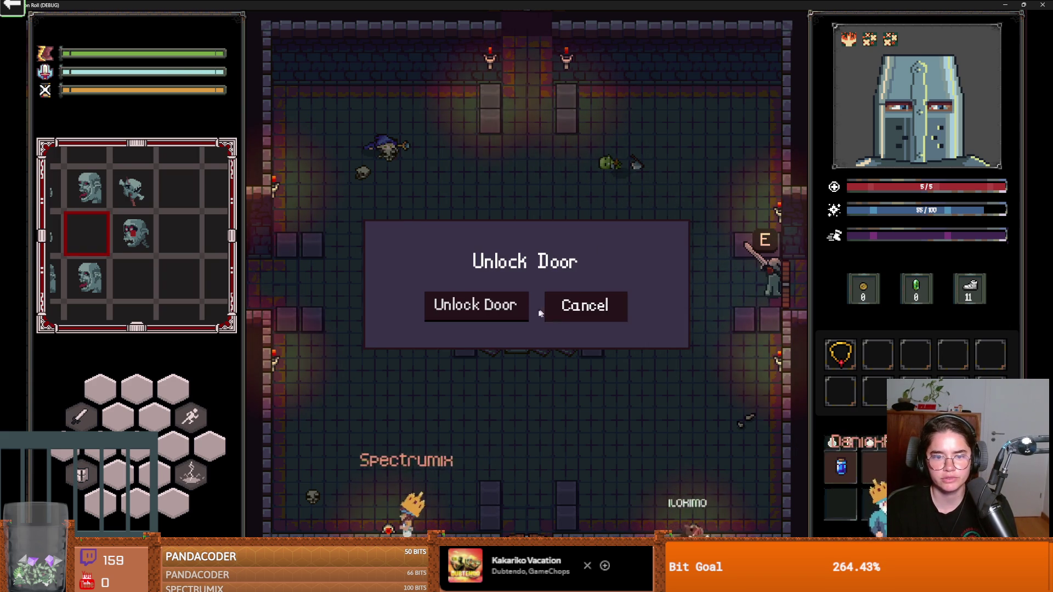
left_click(494, 314)
left_click(550, 259)
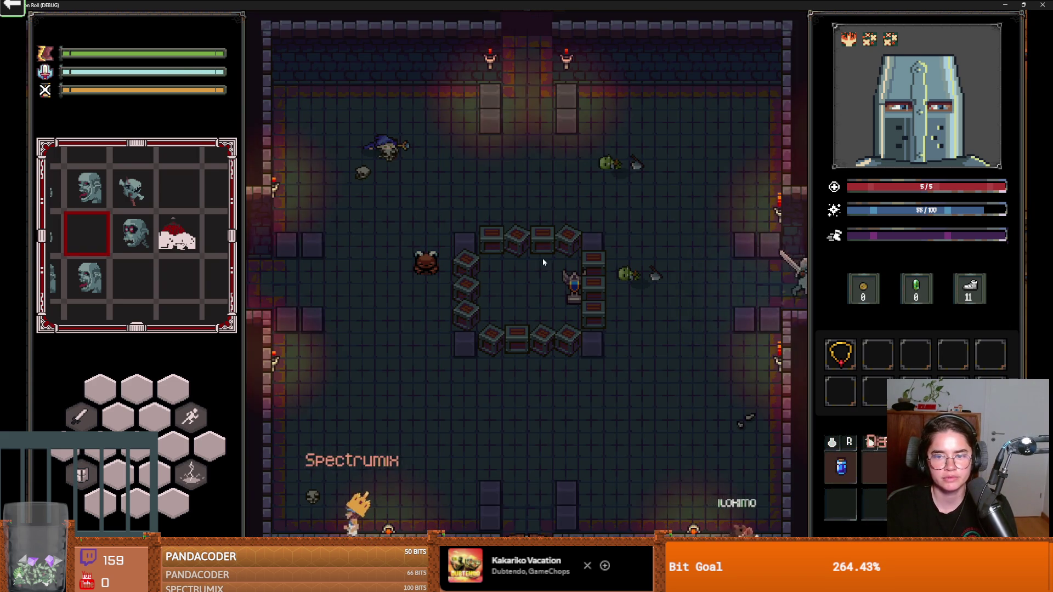
Step: Fight the enemies beside the altar with sword swings, rolling away once to dodge
key("s")
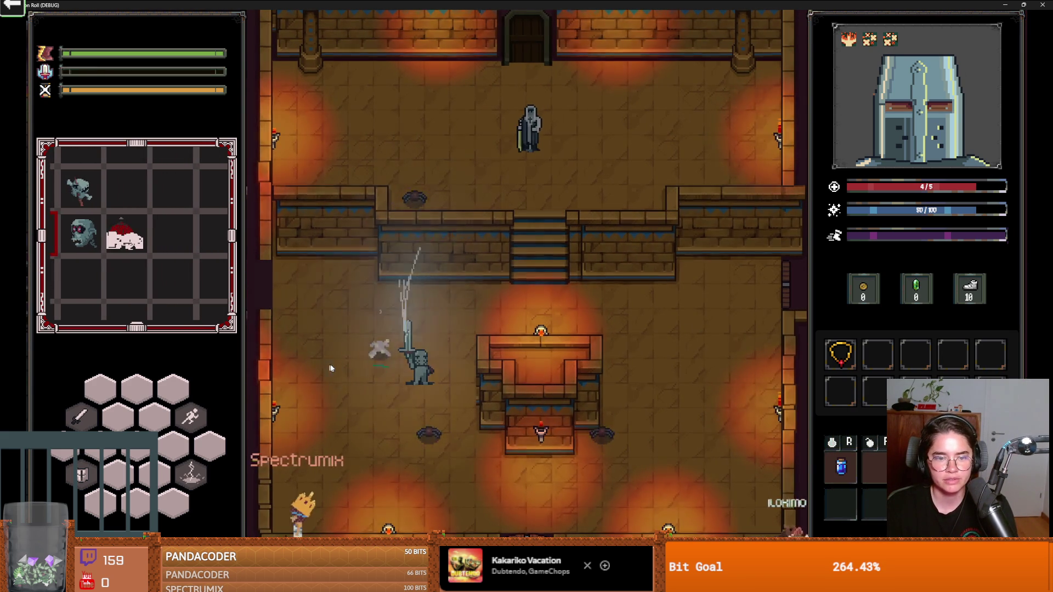
left_click(419, 387)
left_click(417, 374)
key("s")
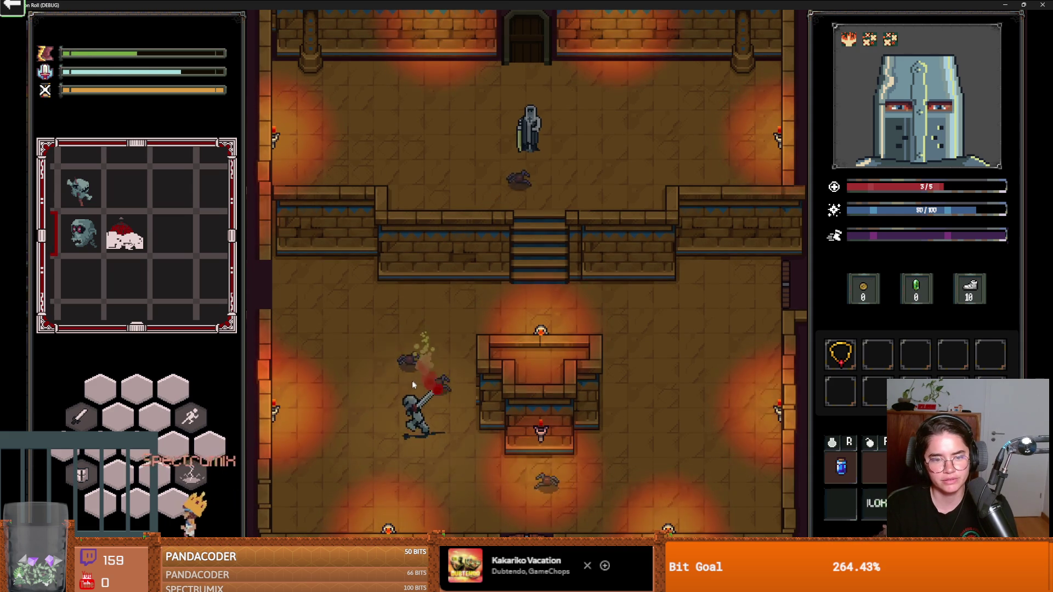
left_click(425, 365)
left_click(461, 388)
left_click(486, 427)
key("space")
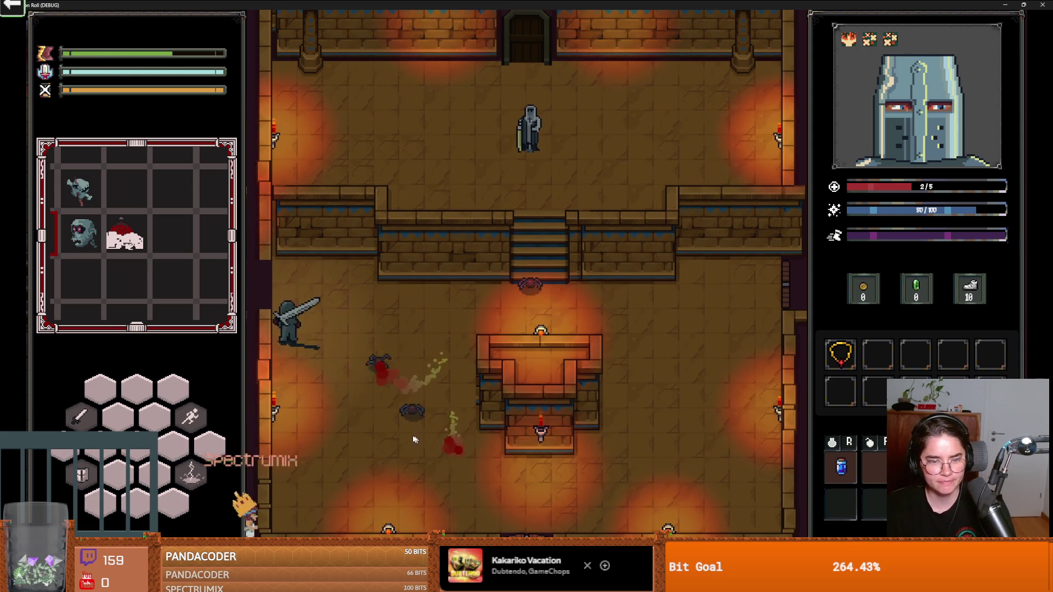
key("s")
left_click(399, 404)
key("s")
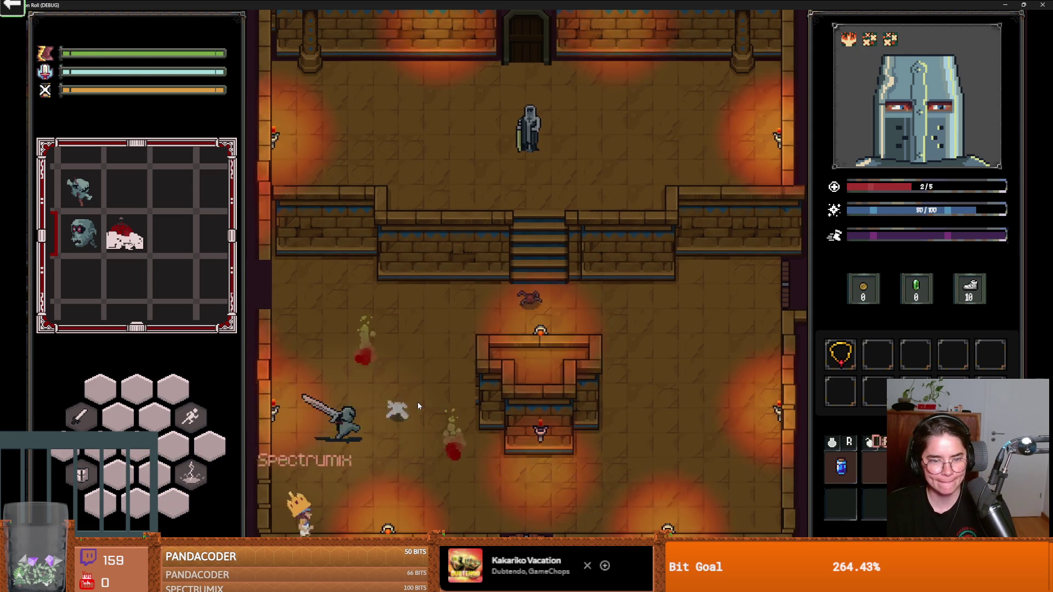
left_click(418, 403)
left_click(421, 412)
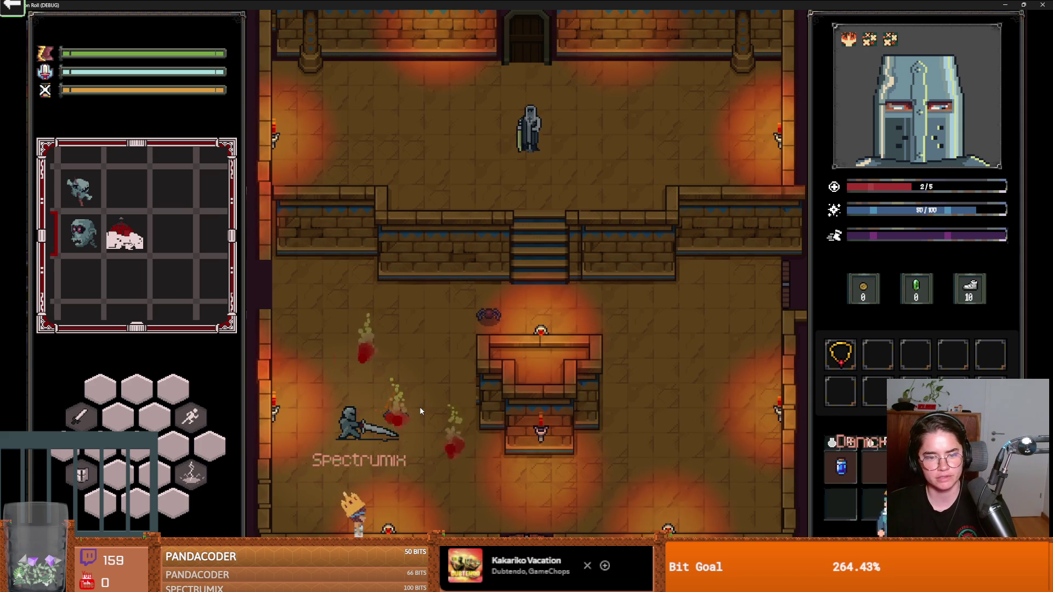
key("s")
left_click(420, 411)
Step: Chase down and kill the remaining goblins, ending at 3/5 health
key("w")
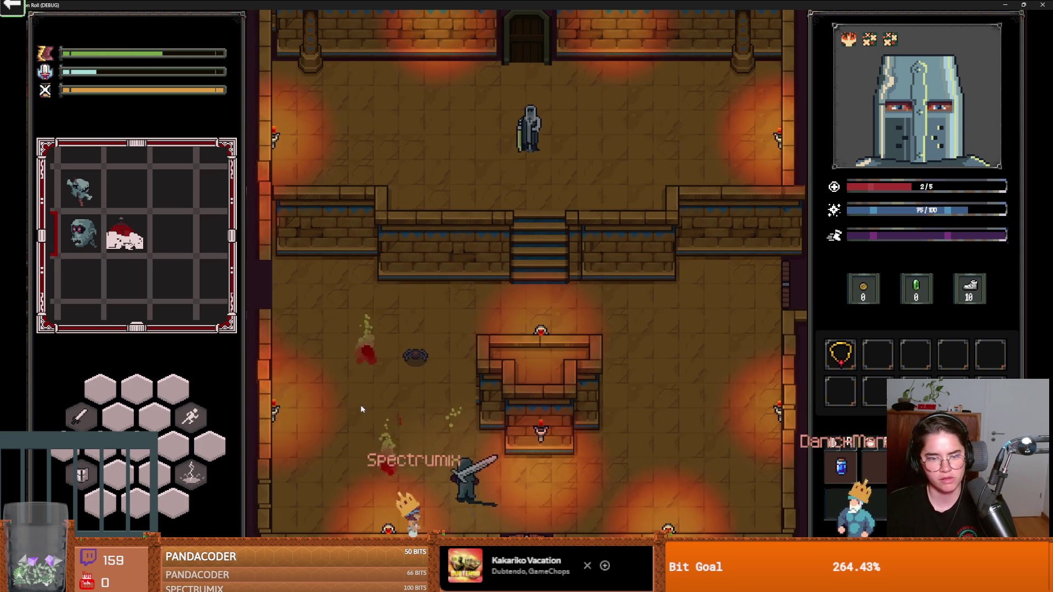
key("d")
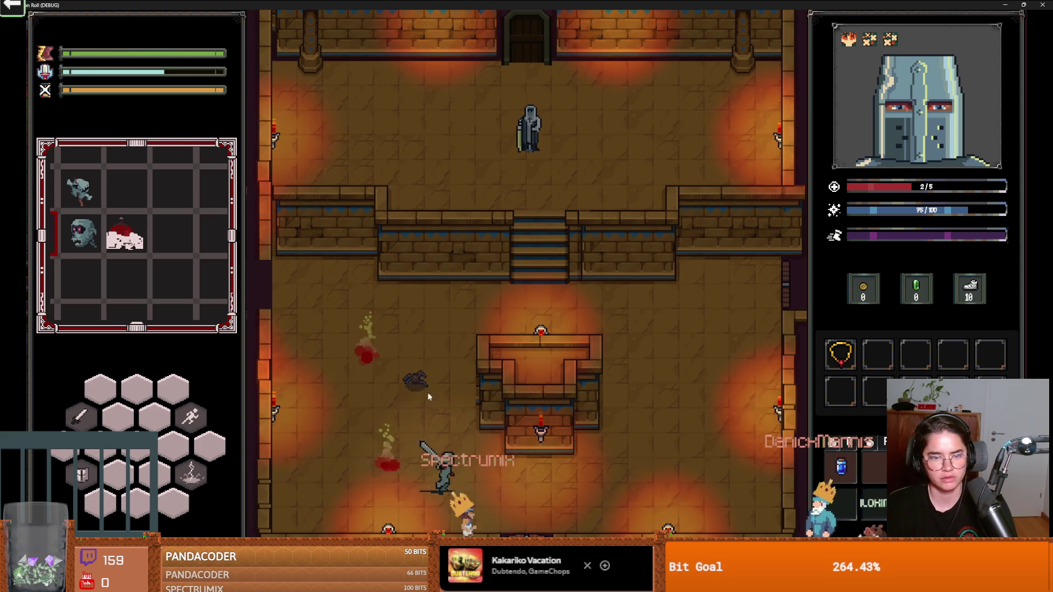
key("a")
left_click(384, 436)
left_click(385, 436)
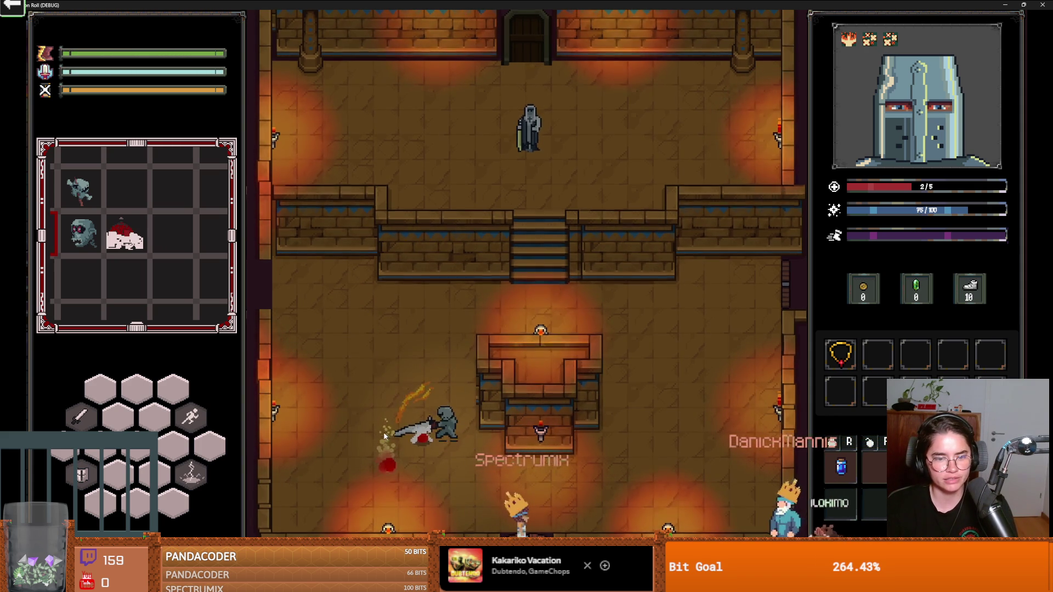
key("s")
key("d")
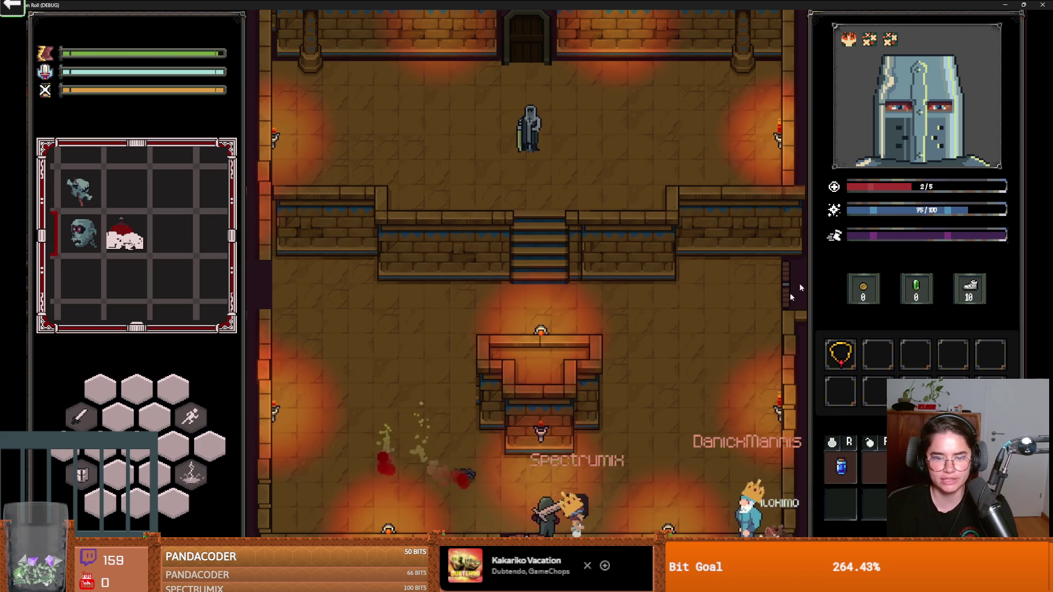
key("w")
key("a")
key("a")
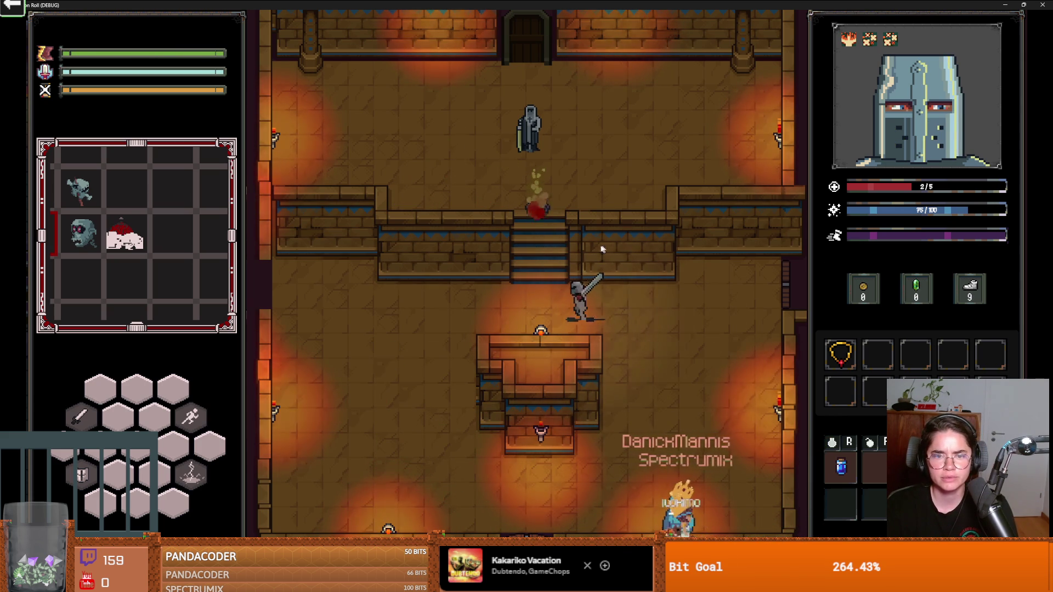
left_click(568, 284)
key("a")
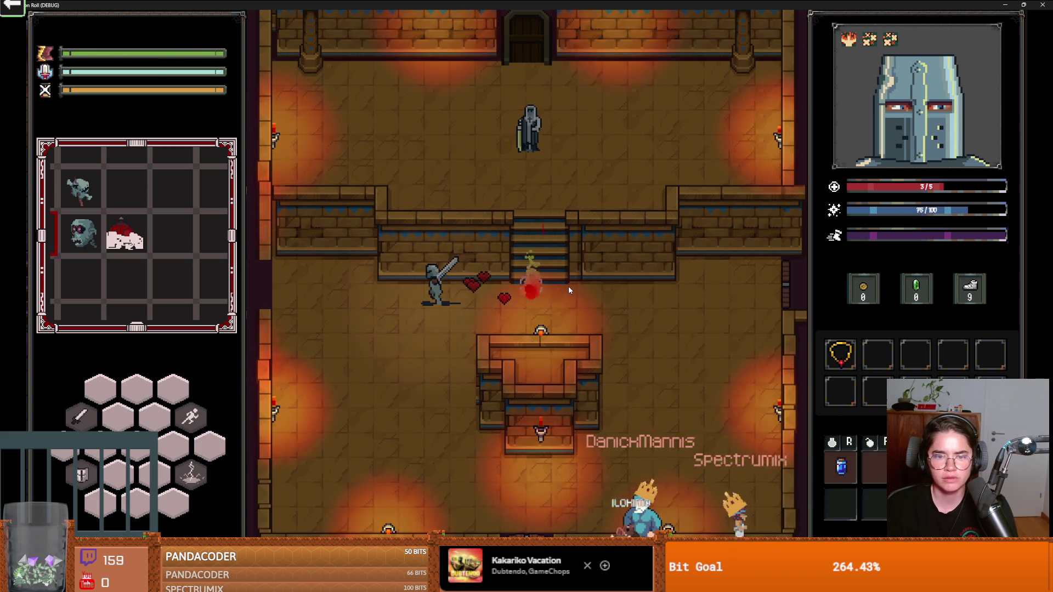
Step: Stop the game and show RosaryBeads.tres properties in a widened Inspector
key("d")
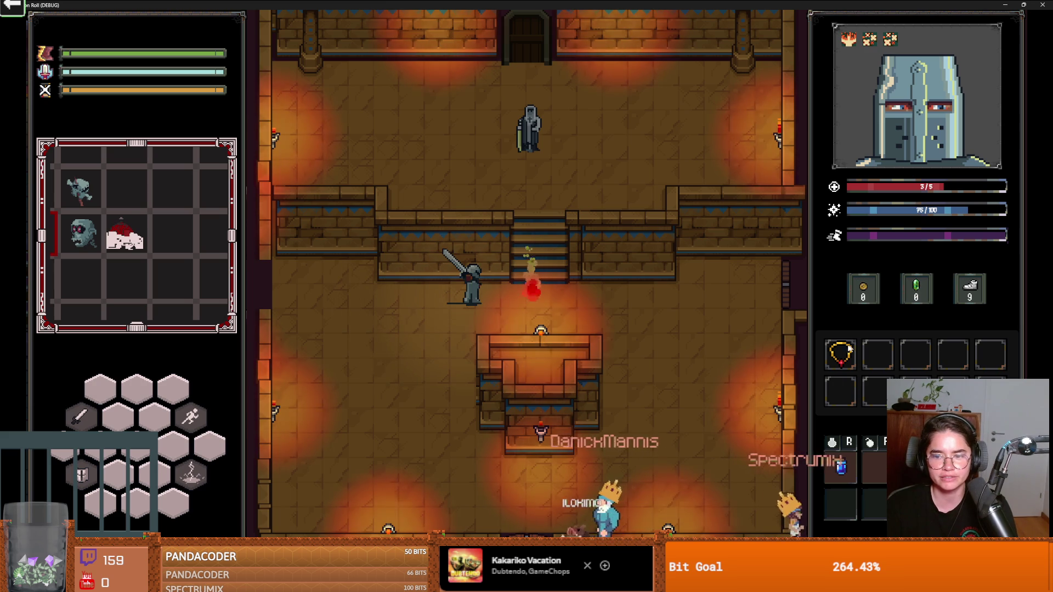
key("d")
key("w")
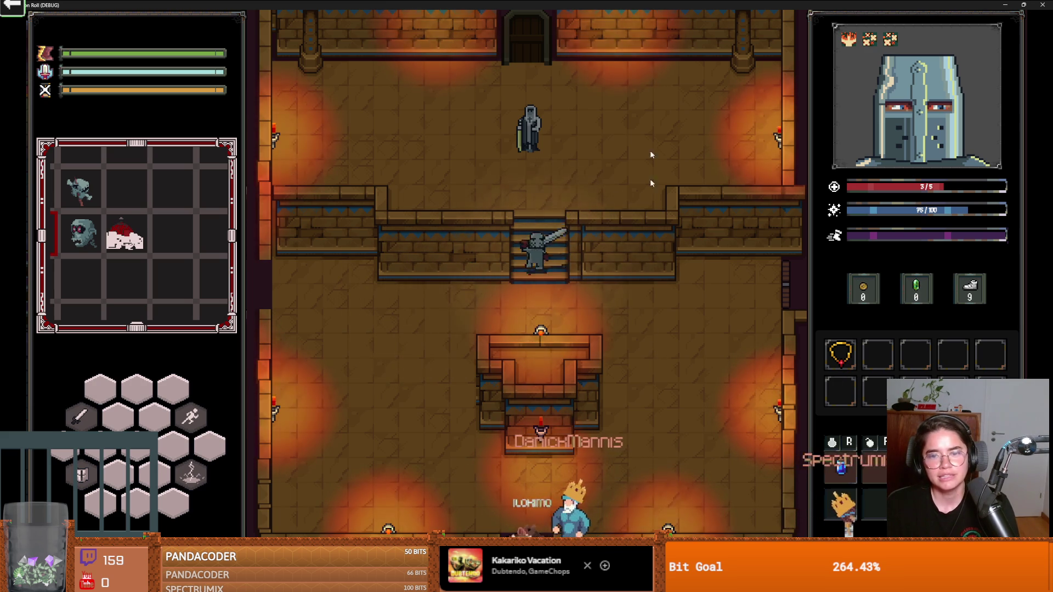
key("F8")
left_click(561, 206)
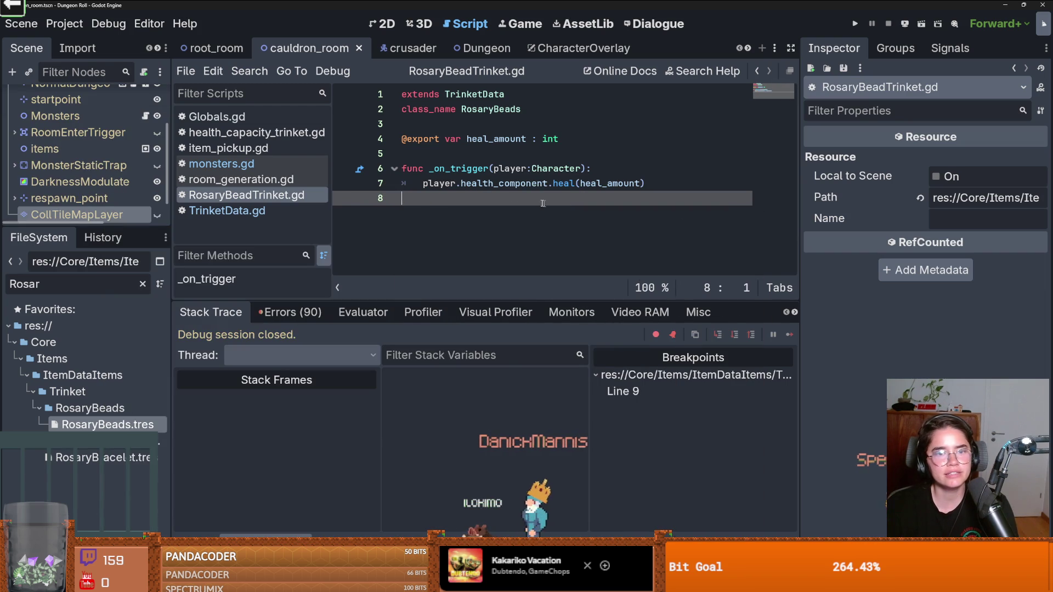
left_click(103, 426)
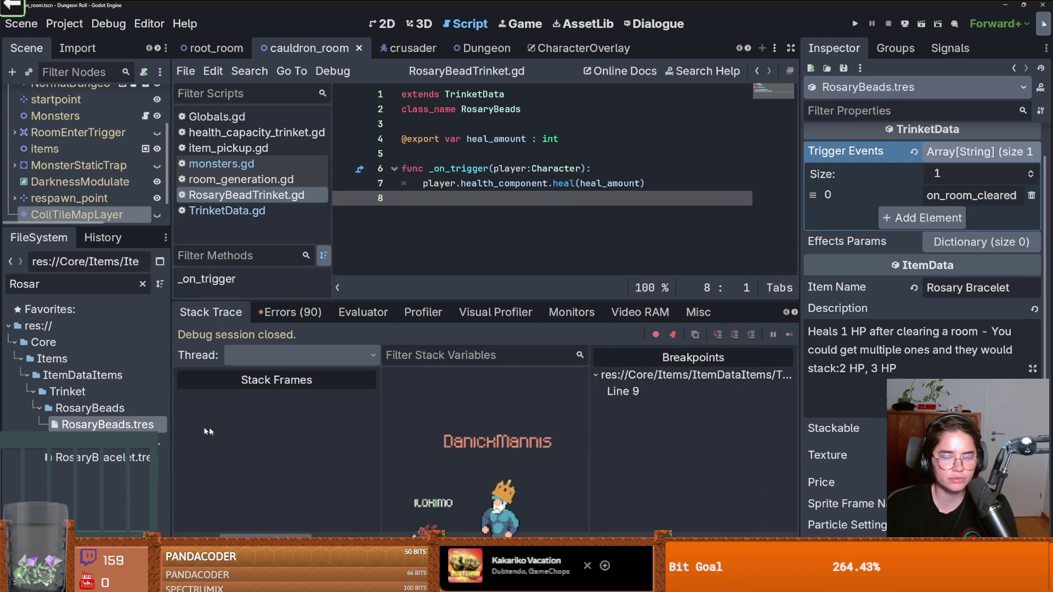
left_click(490, 152)
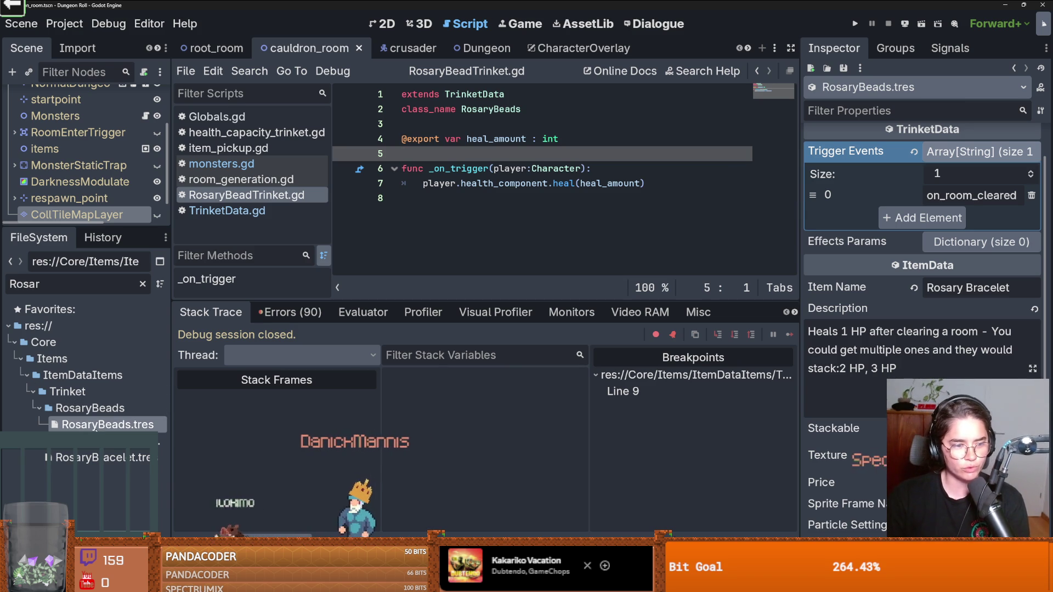
left_click_drag(801, 214, 669, 214)
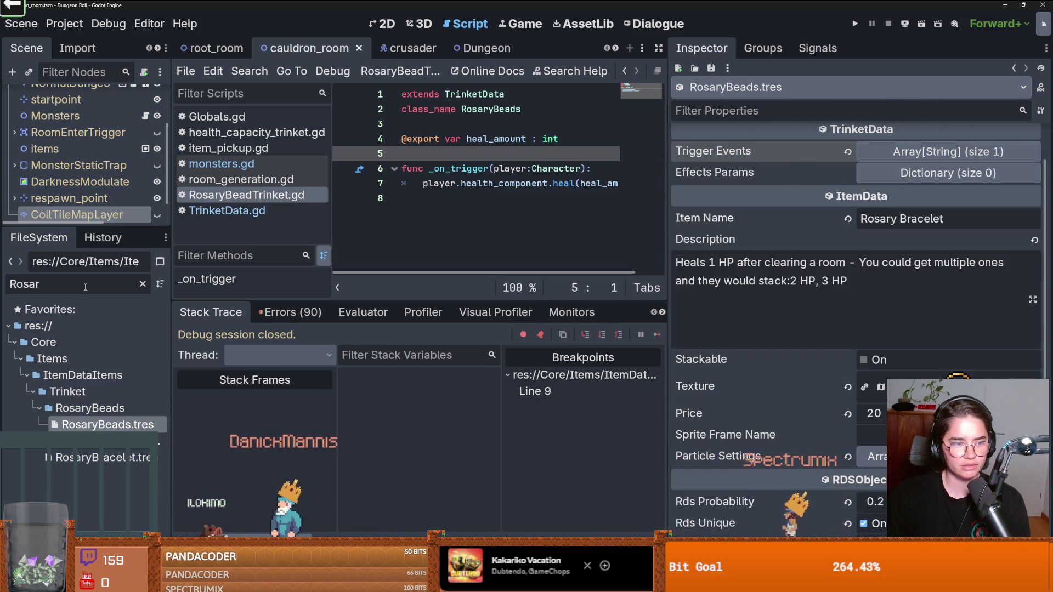
Step: Clear the Rosar filter and check healthCapacityInc1.tres's trigger events for comparison
left_click(143, 284)
left_click(39, 402)
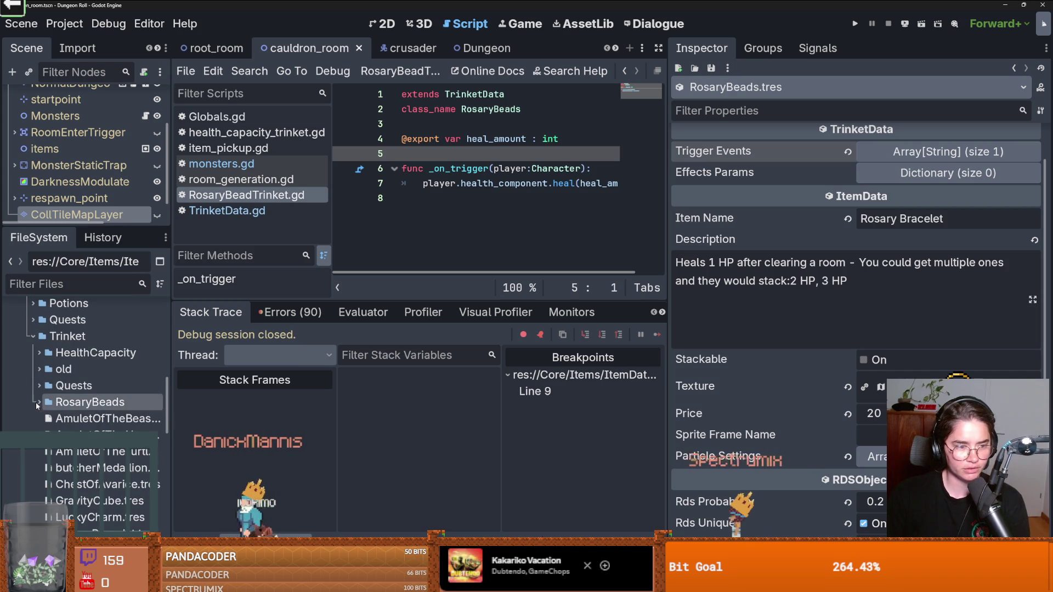
left_click(39, 355)
left_click(95, 371)
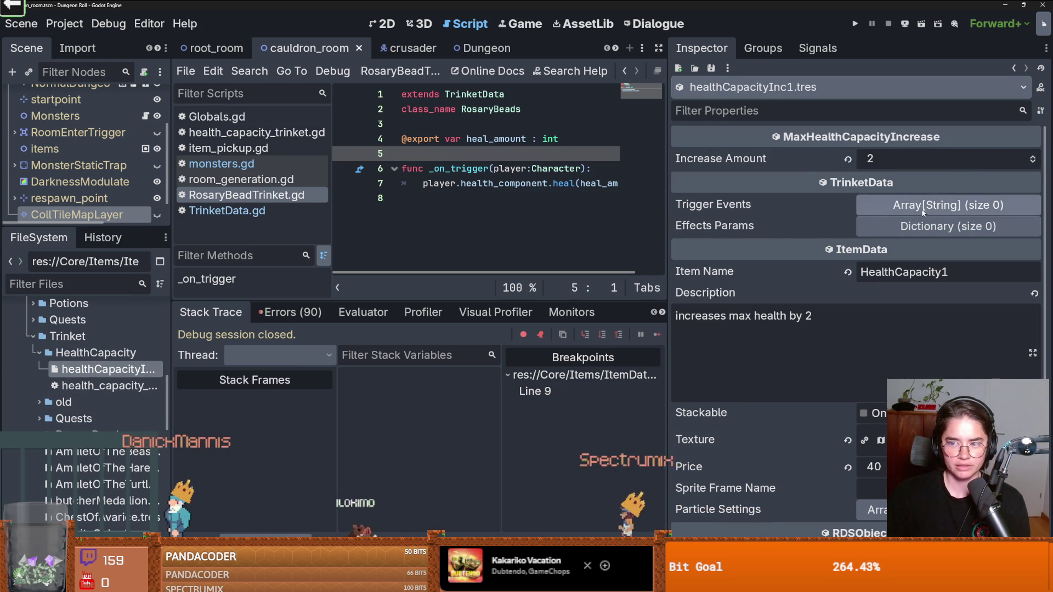
left_click(932, 206)
left_click(932, 205)
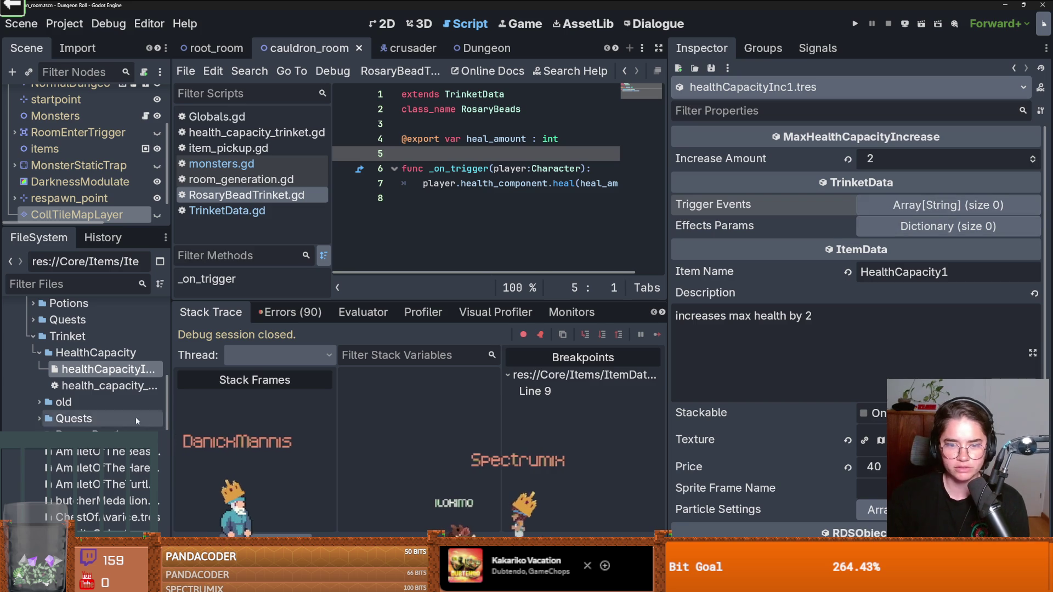
Step: Reopen RosaryBeads.tres, check its on_room_cleared trigger event, and enlarge the script editor
scroll(96, 453, "up", 1)
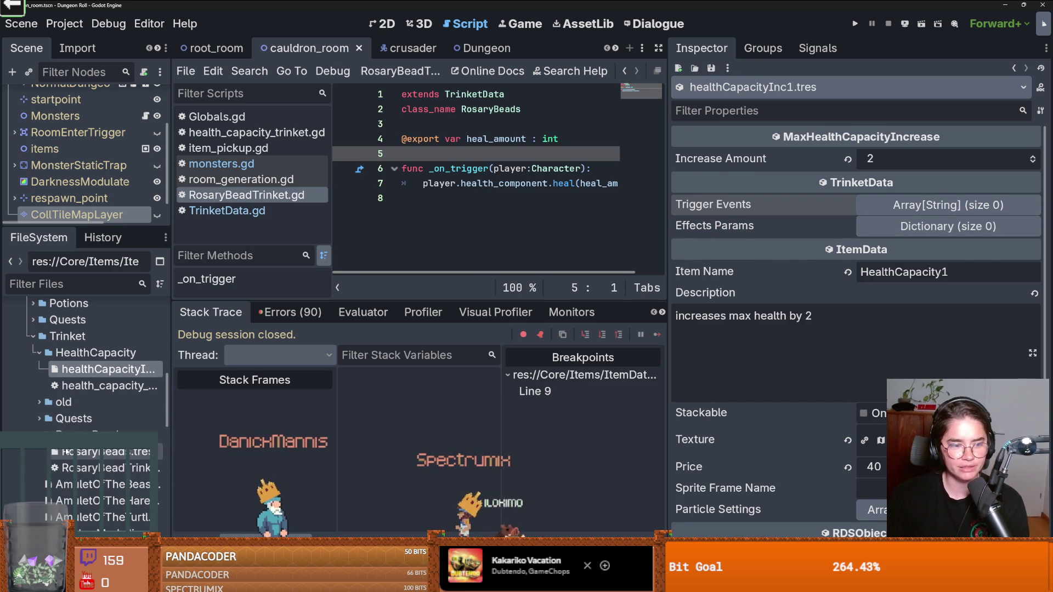
left_click(102, 452)
left_click(923, 154)
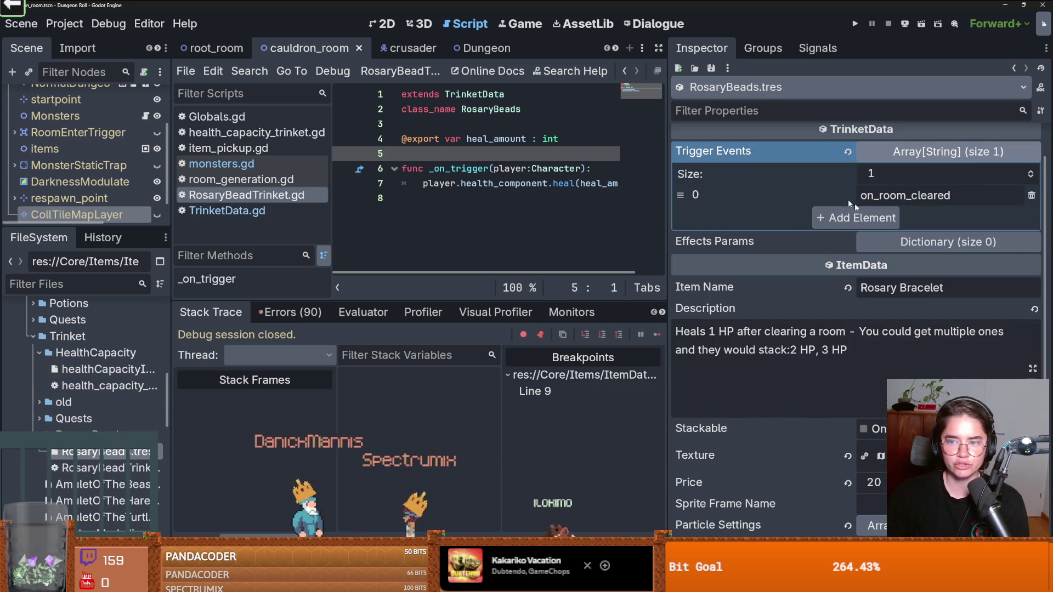
left_click(823, 151)
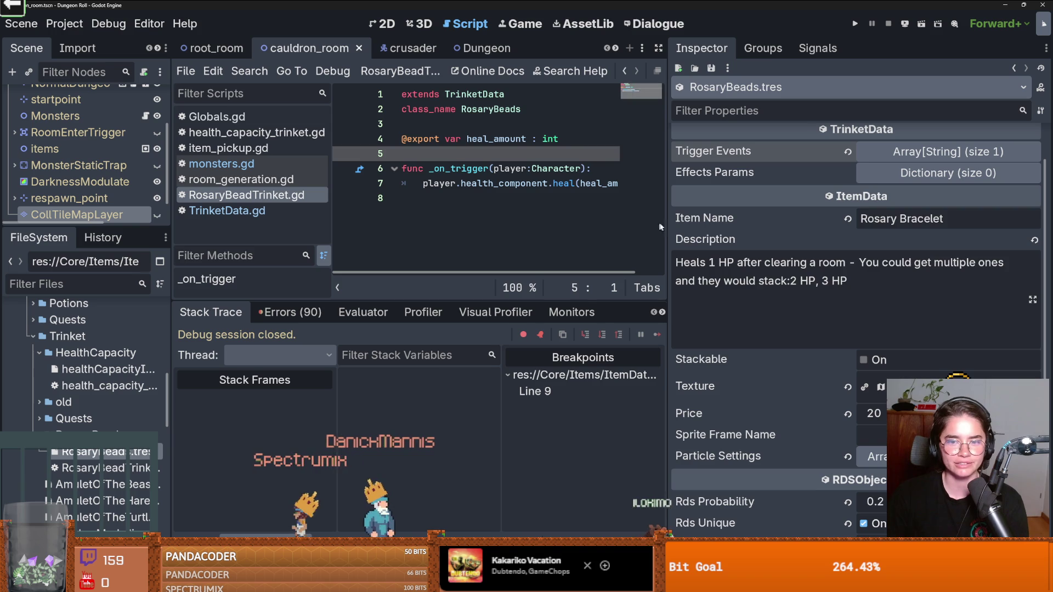
left_click_drag(665, 222, 698, 222)
left_click_drag(486, 301, 456, 401)
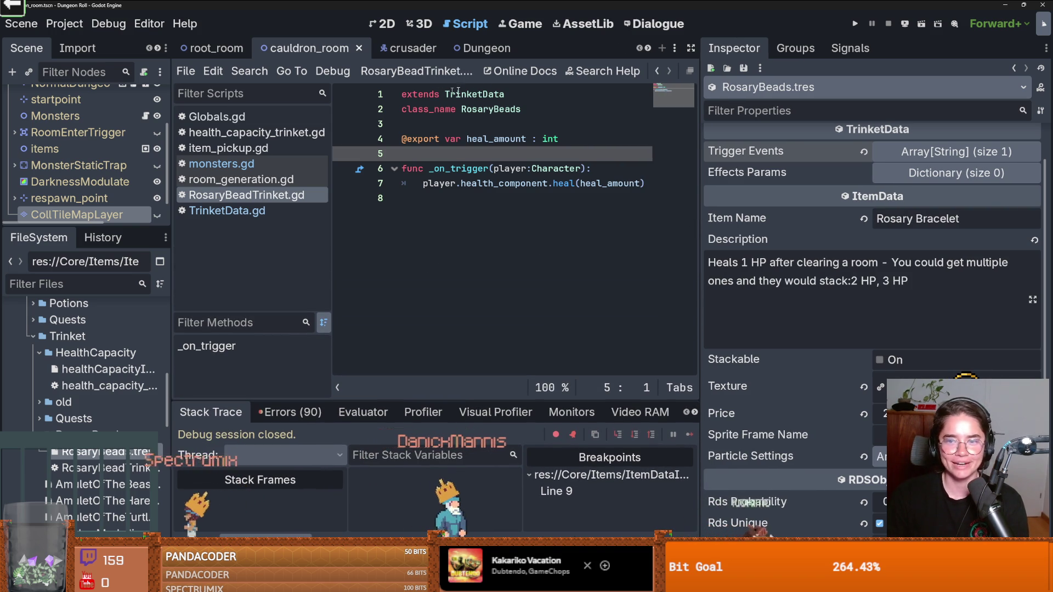
Step: Open TrinketData.gd in a wider editor and trace its Globals, event_name and _on_trigger usages
left_click(490, 97, "ctrl")
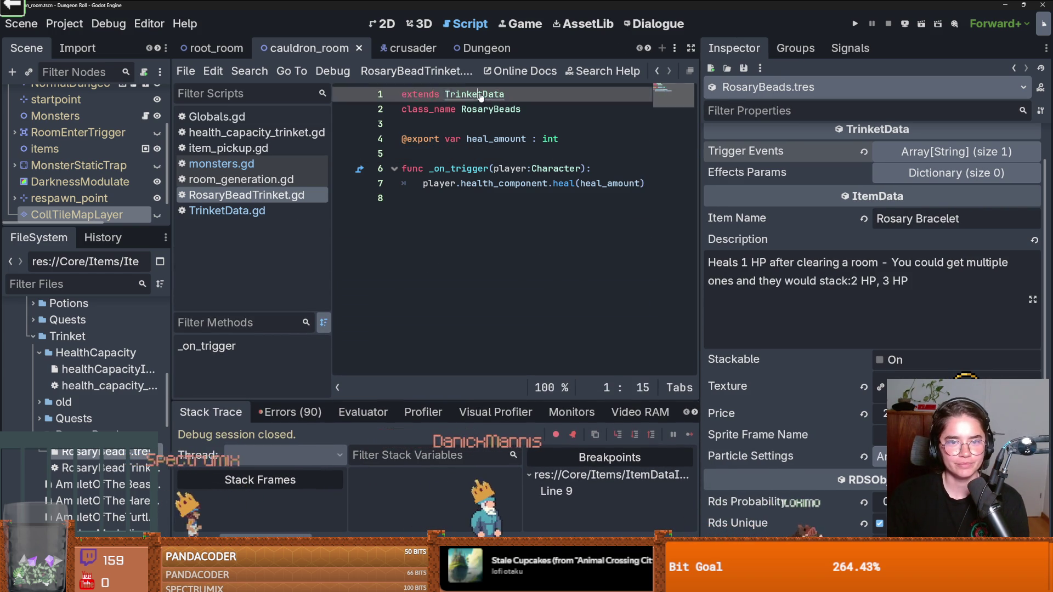
left_click_drag(332, 207, 202, 200)
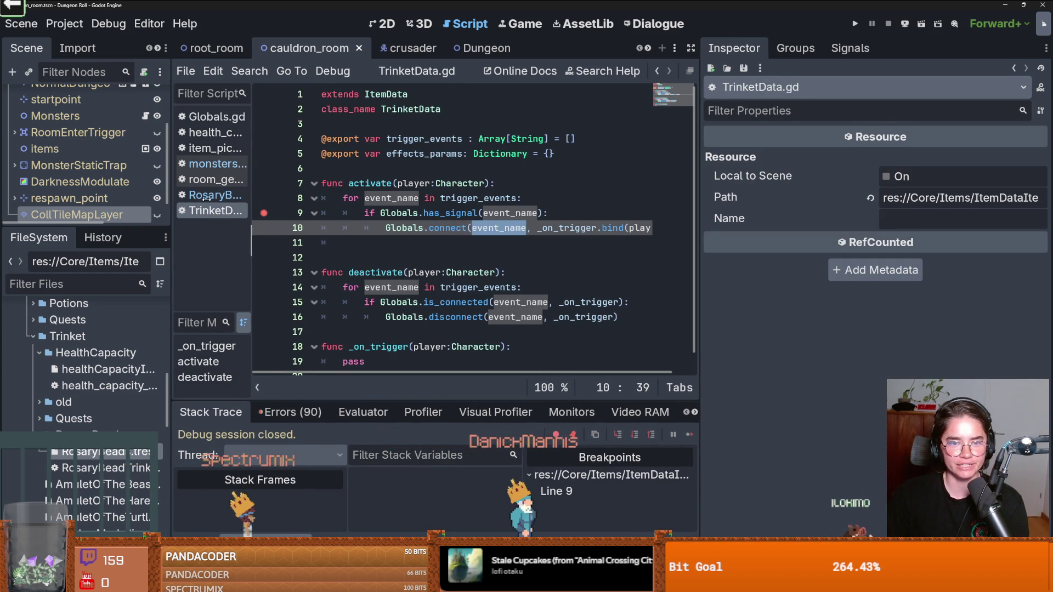
left_click_drag(699, 213, 822, 214)
double_click(400, 213)
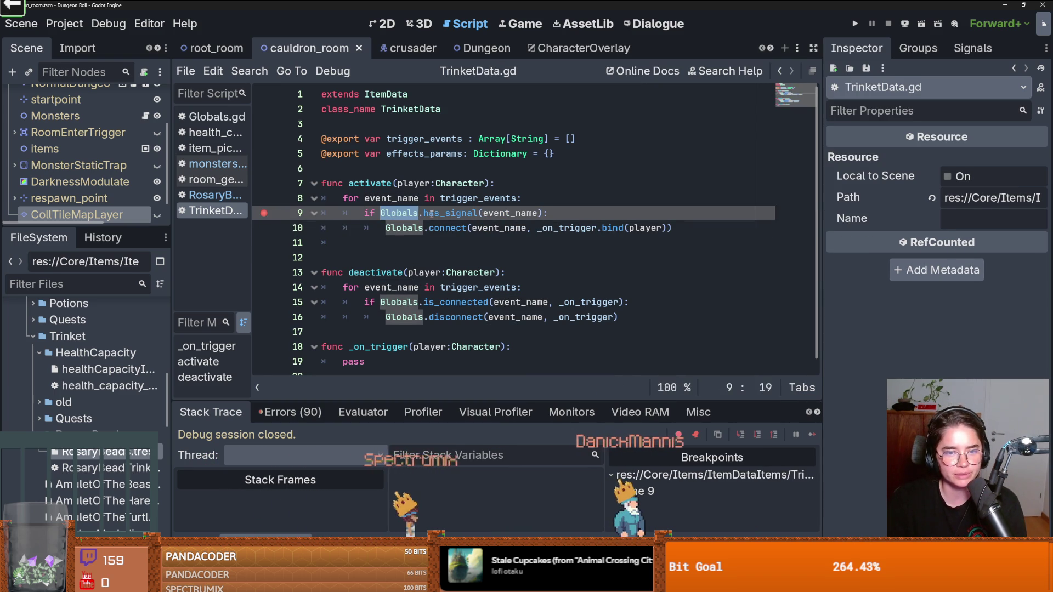
double_click(498, 228)
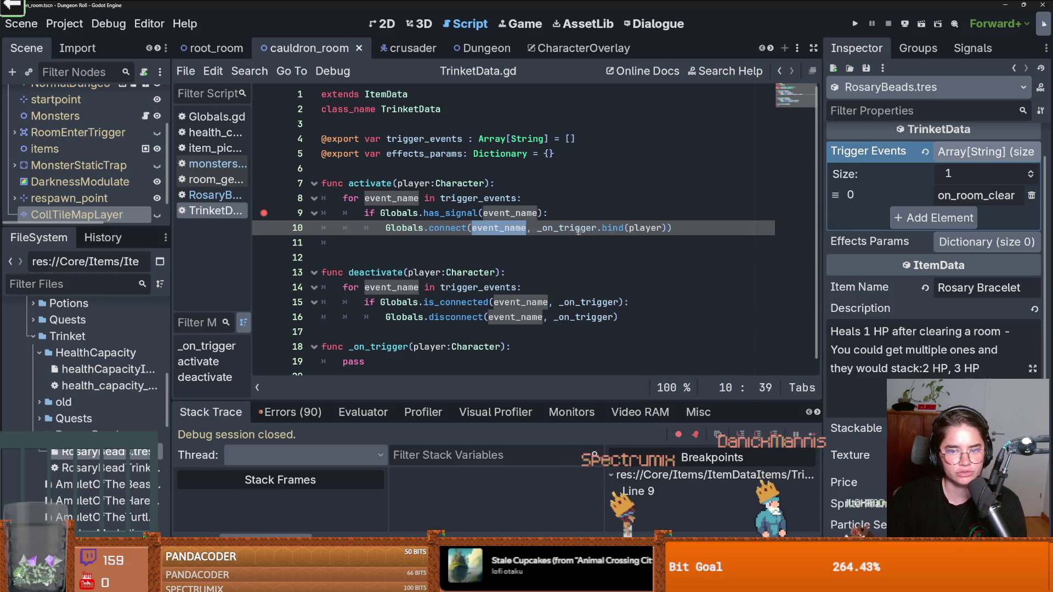
scroll(494, 274, "down", 1)
double_click(369, 336)
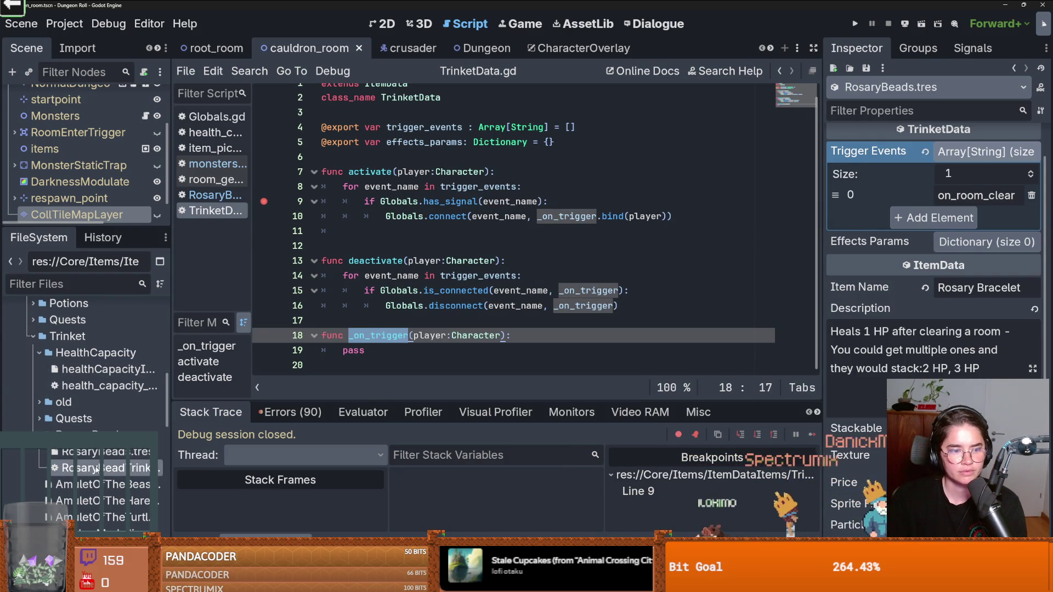
Step: Inspect the heal(heal_amount) call and player parameter in RosaryBeadTrinket.gd's _on_trigger
double_click(93, 468)
left_click(346, 183)
left_click(344, 169)
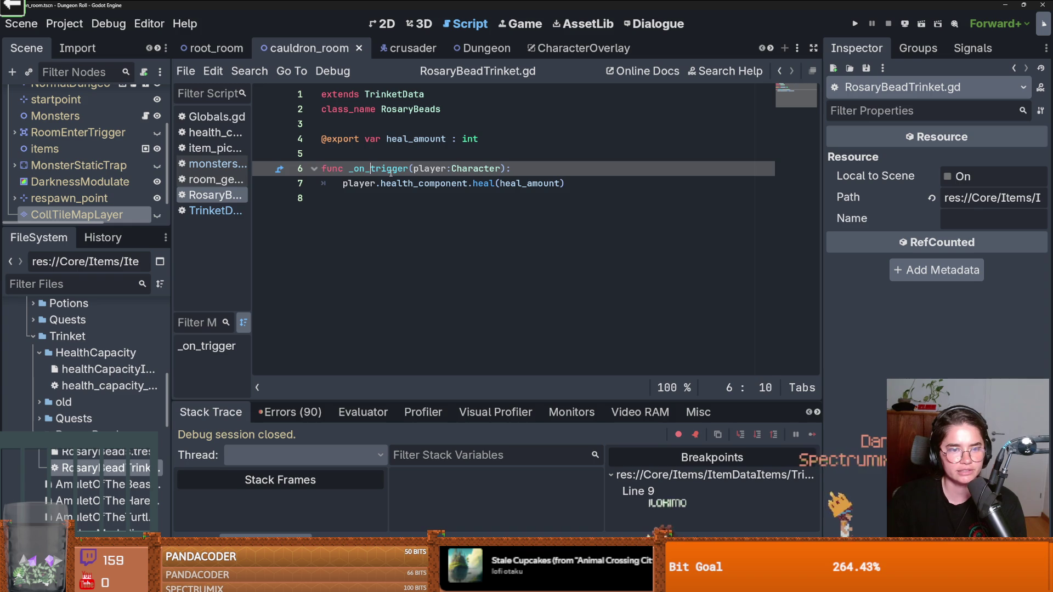
mouse_move(344, 183)
left_mouse_down()
mouse_move(598, 186)
mouse_move(359, 183)
left_mouse_up()
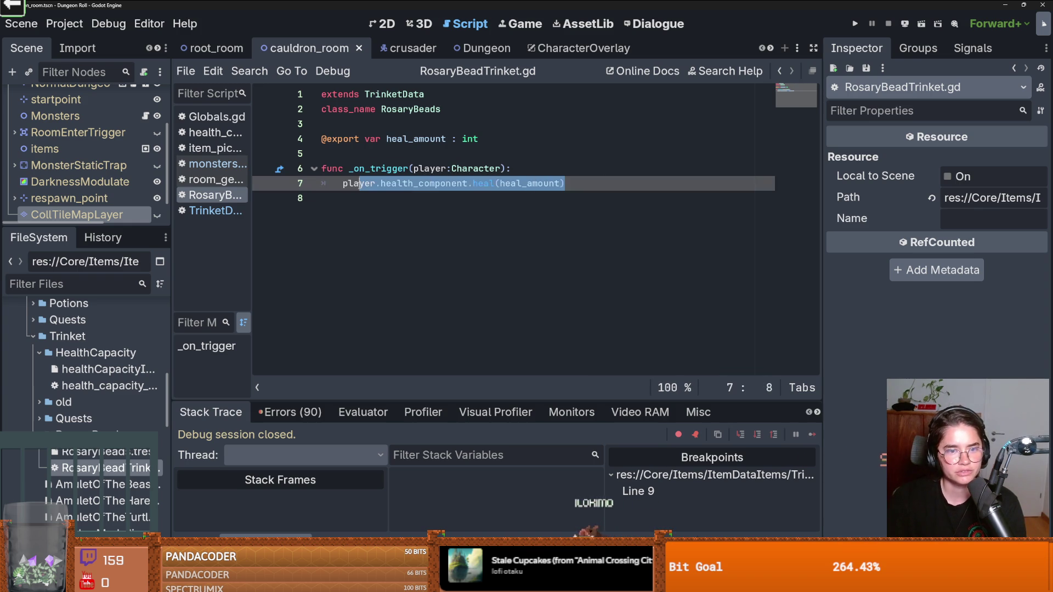
left_click(427, 170)
double_click(359, 190)
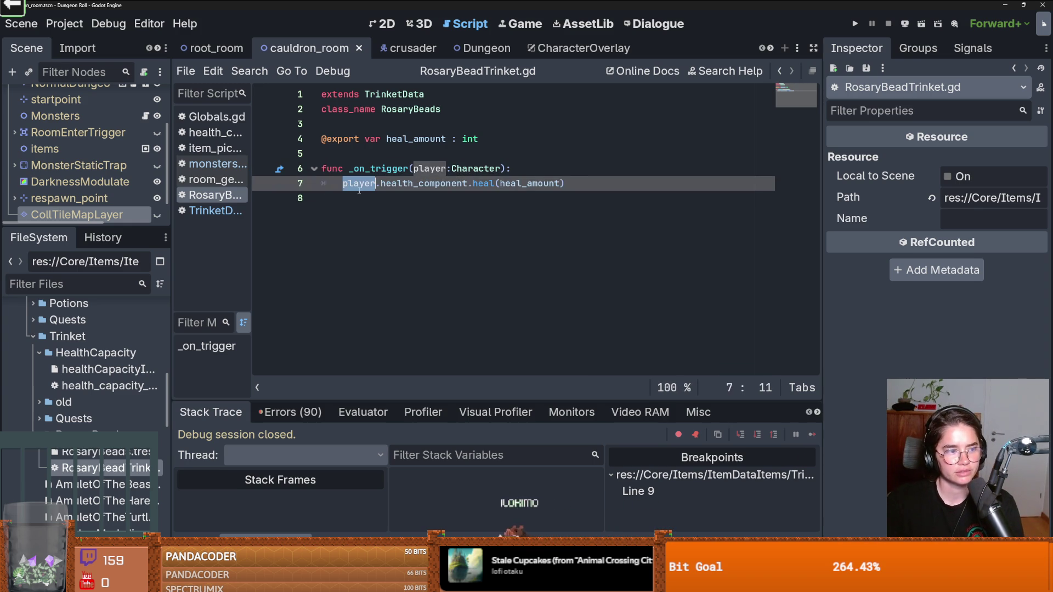
Step: Save the scene and scripts, enlarge the scene tree, and return to TrinketData.gd
key("ctrl+s")
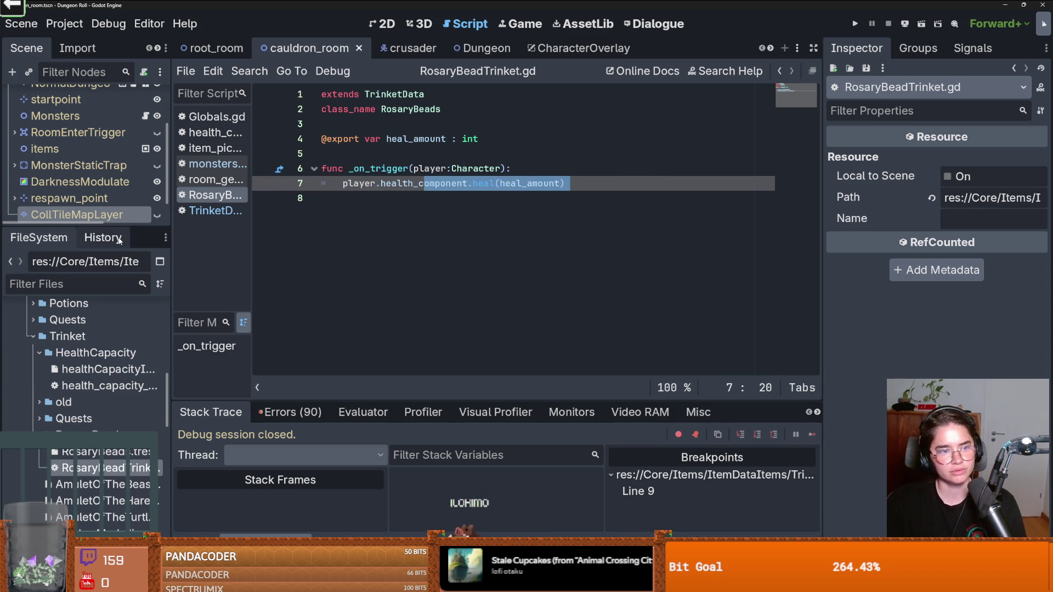
left_click_drag(94, 225, 117, 313)
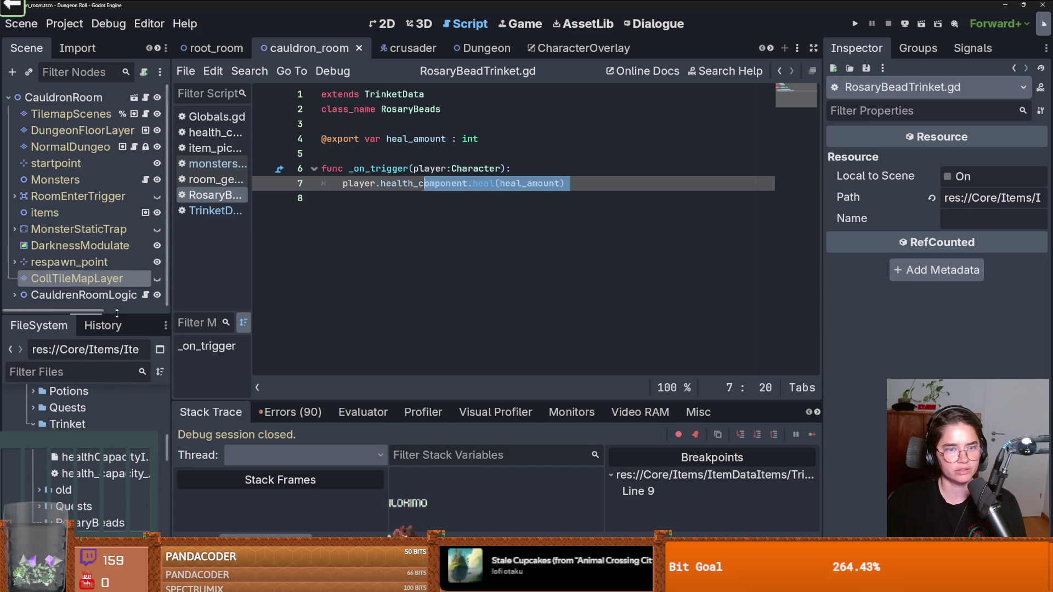
left_click(394, 94, "ctrl")
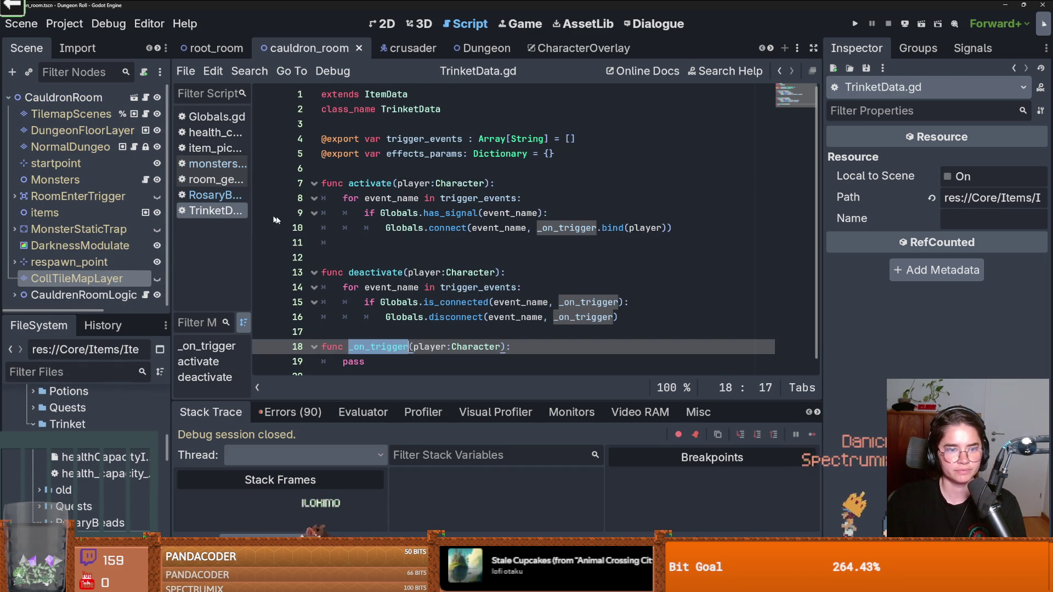
Step: Open Globals.gd and highlight the on_room_cleared signal declaration
left_click(409, 230, "ctrl")
scroll(403, 239, "down", 10)
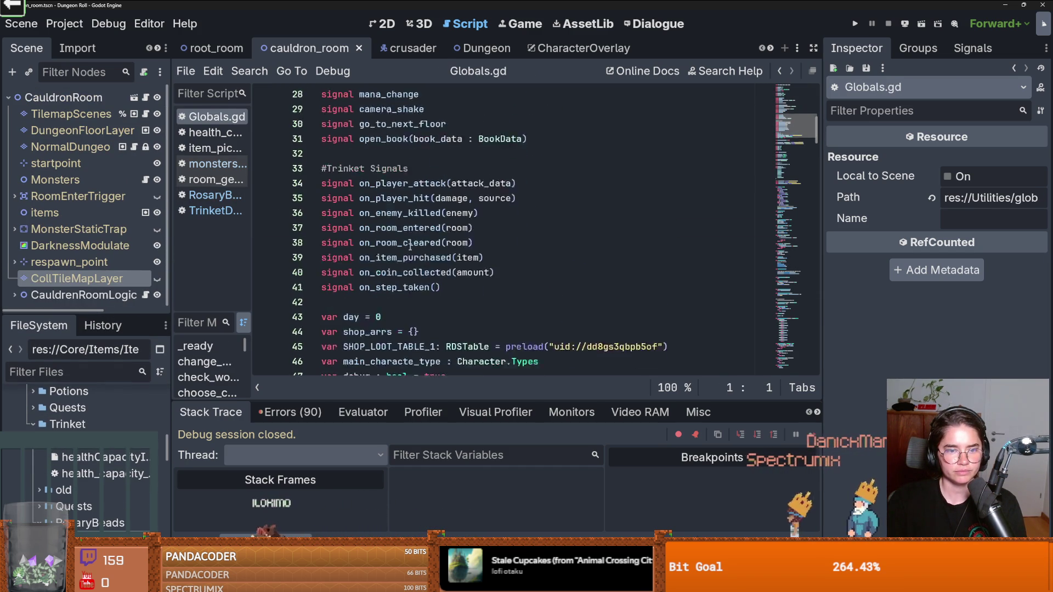
double_click(403, 199)
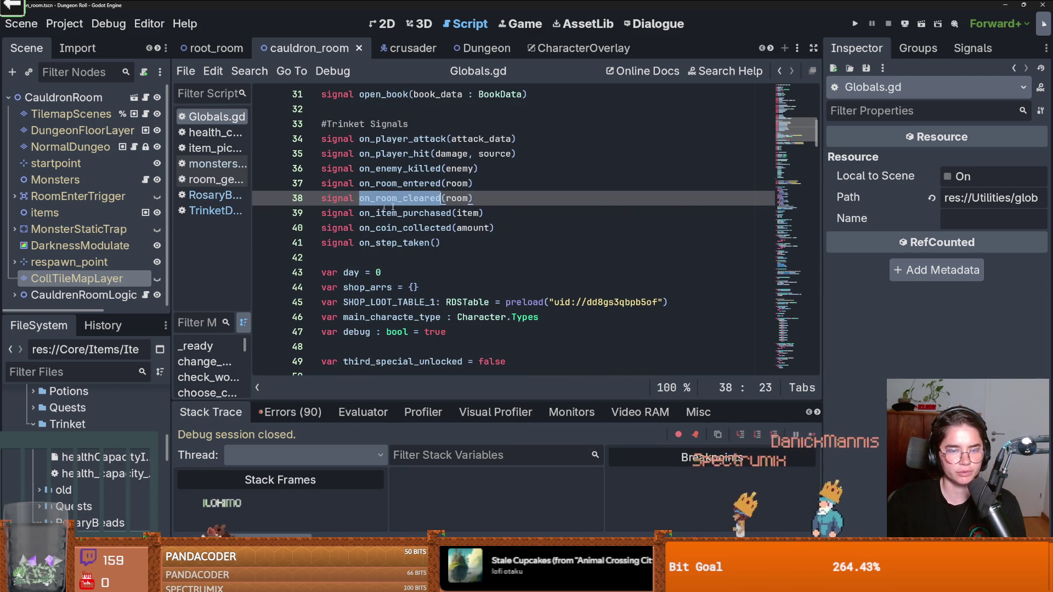
Step: From the cauldron_room scene, open the Monsters node's monsters.gd at line 140's emit_signal
left_click(214, 49)
left_click(482, 49)
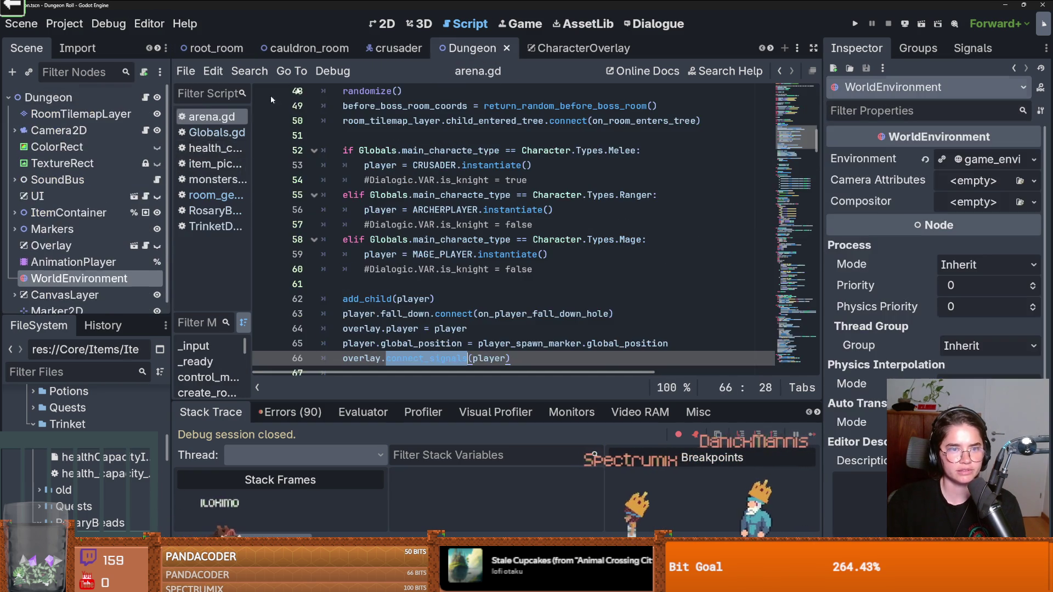
left_click(319, 48)
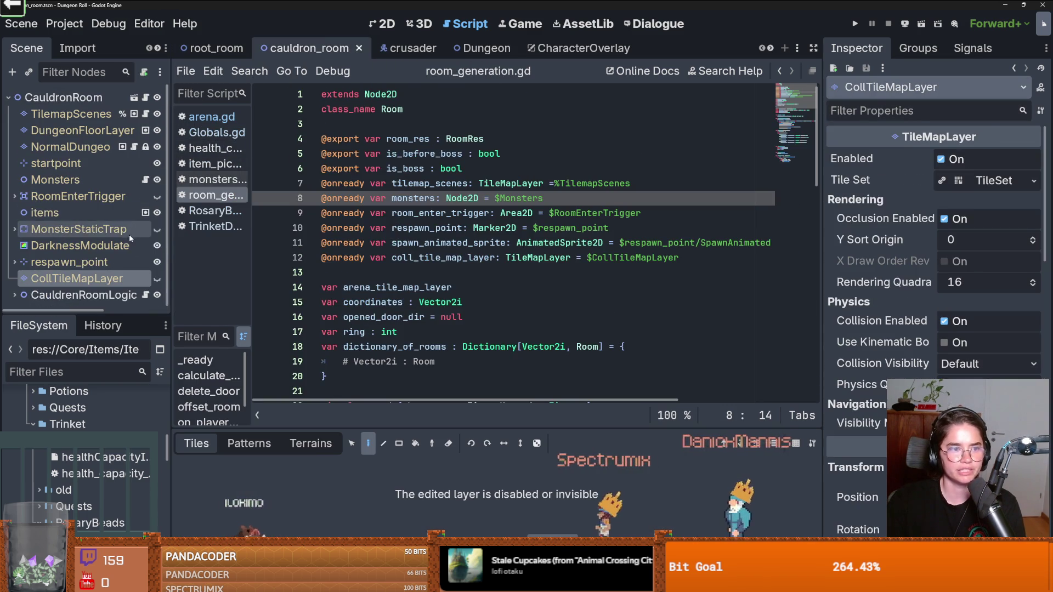
left_click(145, 179)
scroll(581, 263, "down", 5)
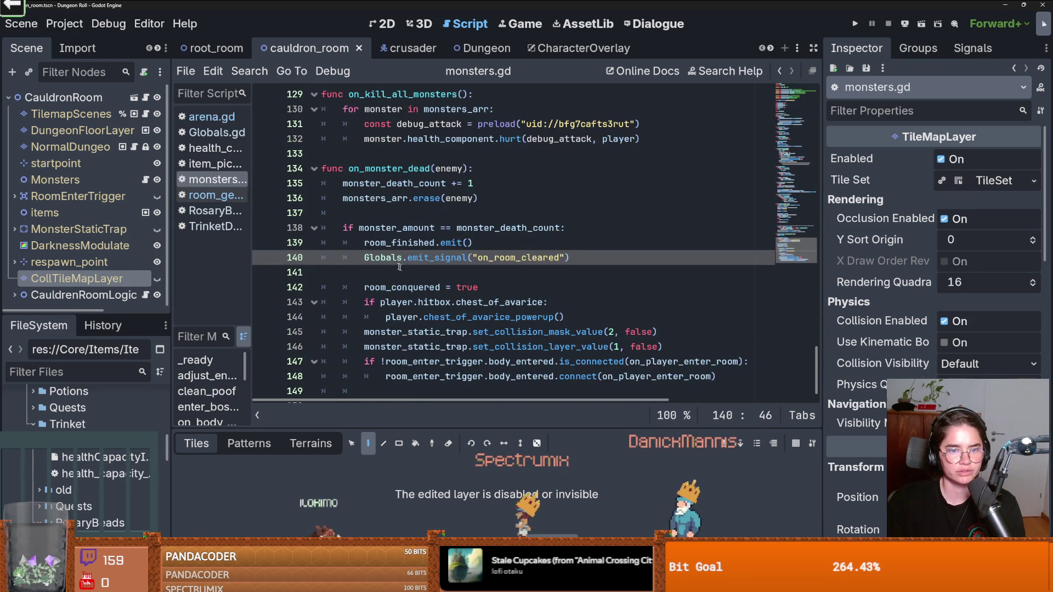
left_click(549, 257)
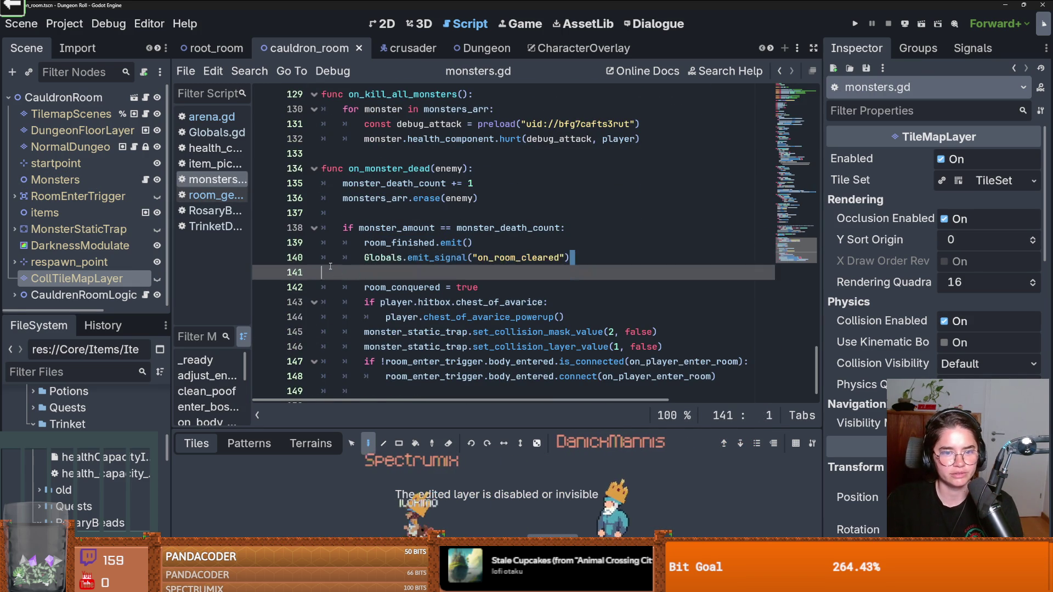
double_click(402, 258)
double_click(437, 258)
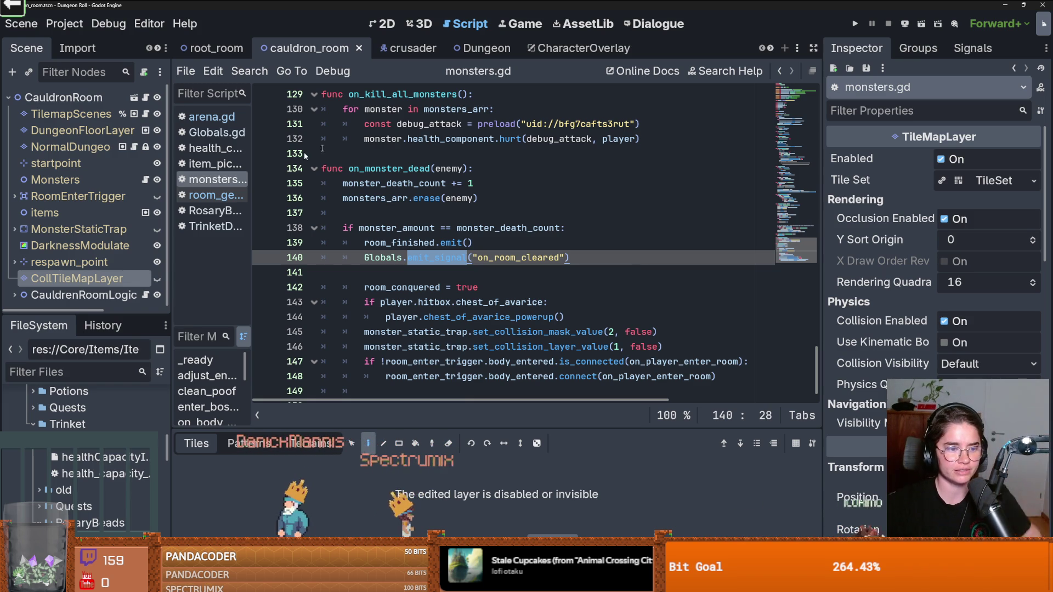
Step: Filter the FileSystem dock for 'Glob' and open globals.gd in the script editor
type("Glob")
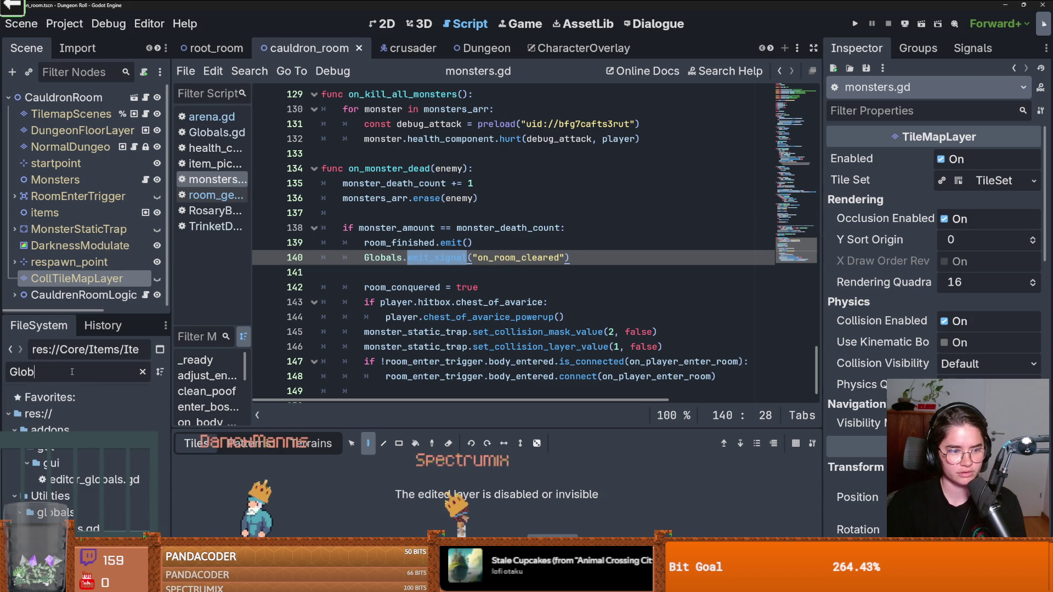
double_click(88, 529)
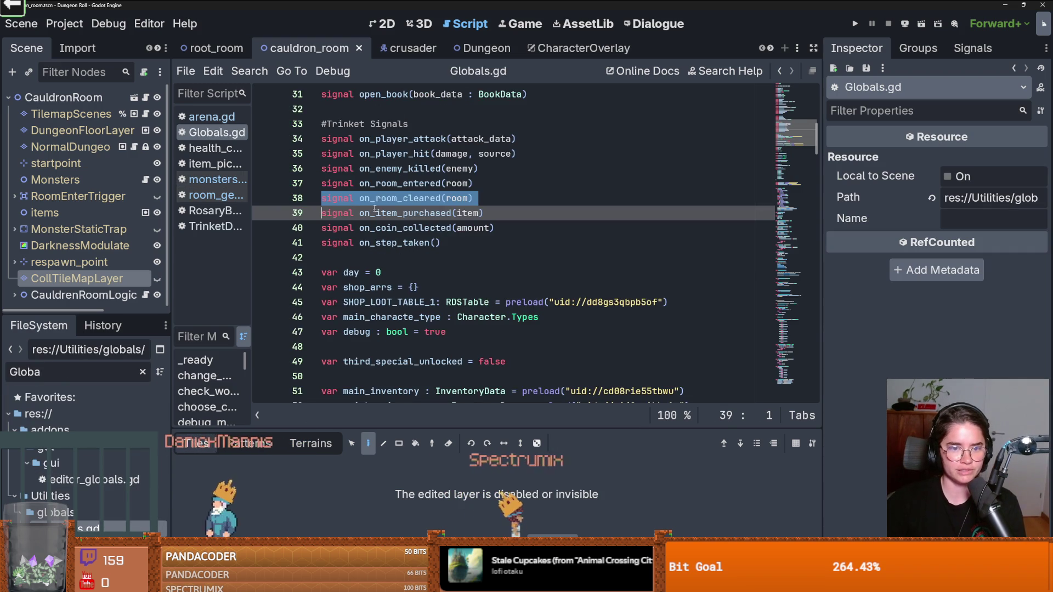
scroll(373, 203, "up", 1)
Step: Inspect the signals on_player_attack, on_enemy_killed, on_room_entered, on_item_purchased and on_coin_collected
double_click(419, 183)
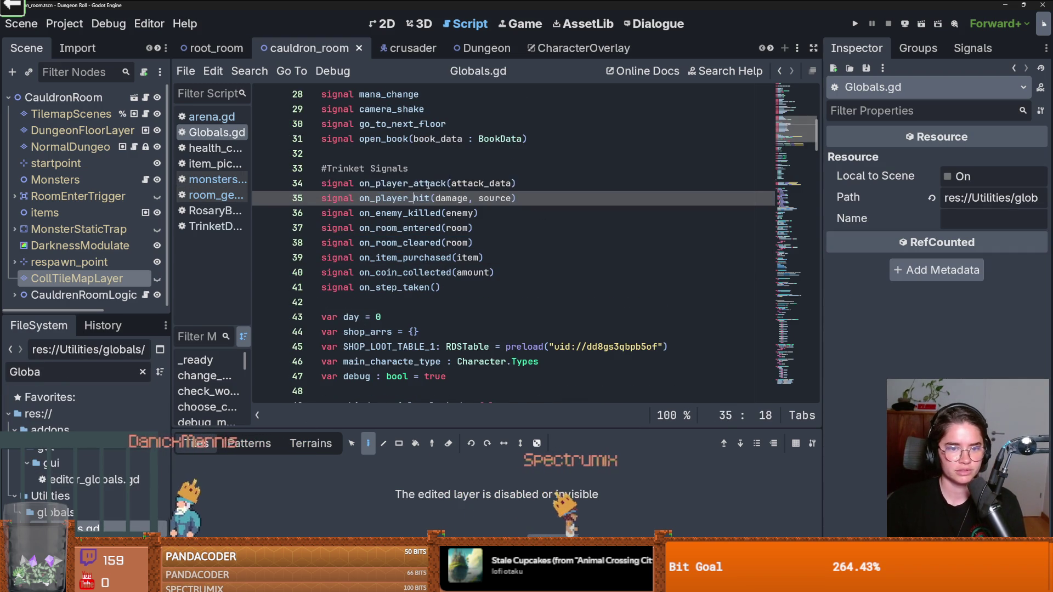
double_click(416, 212)
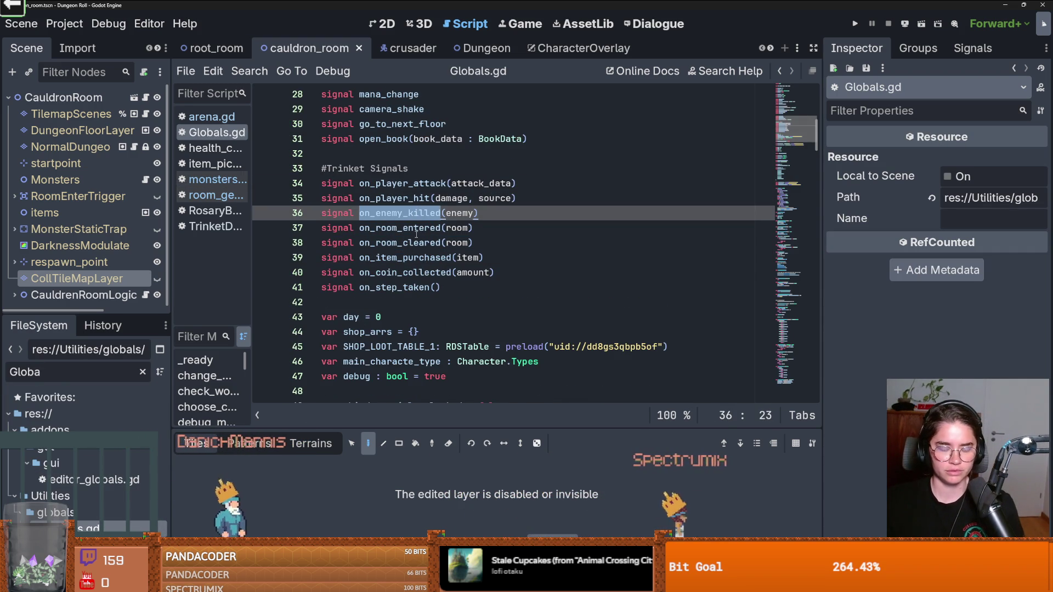
double_click(416, 228)
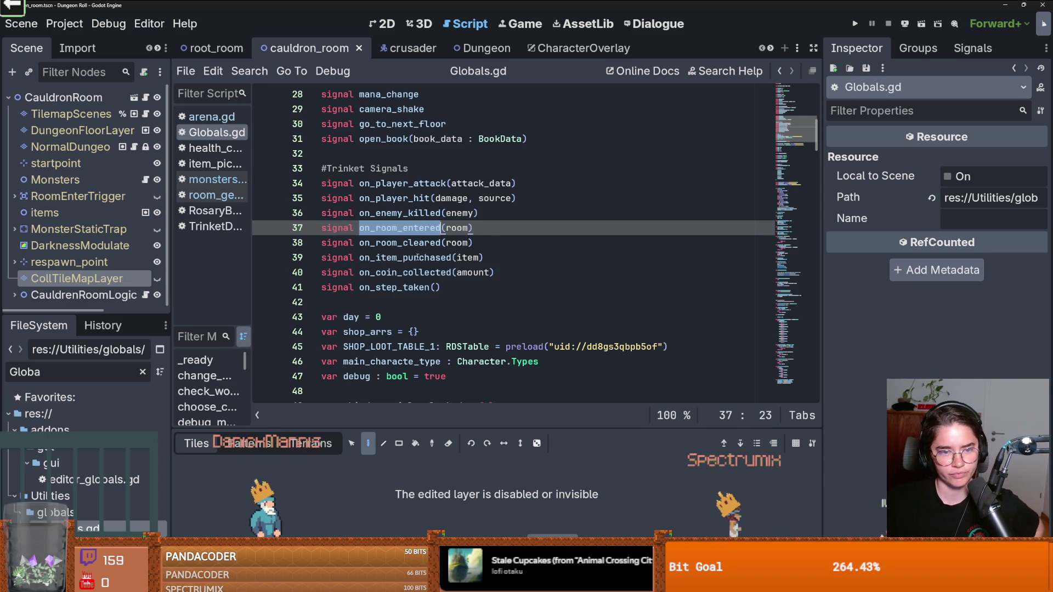
double_click(417, 257)
double_click(414, 272)
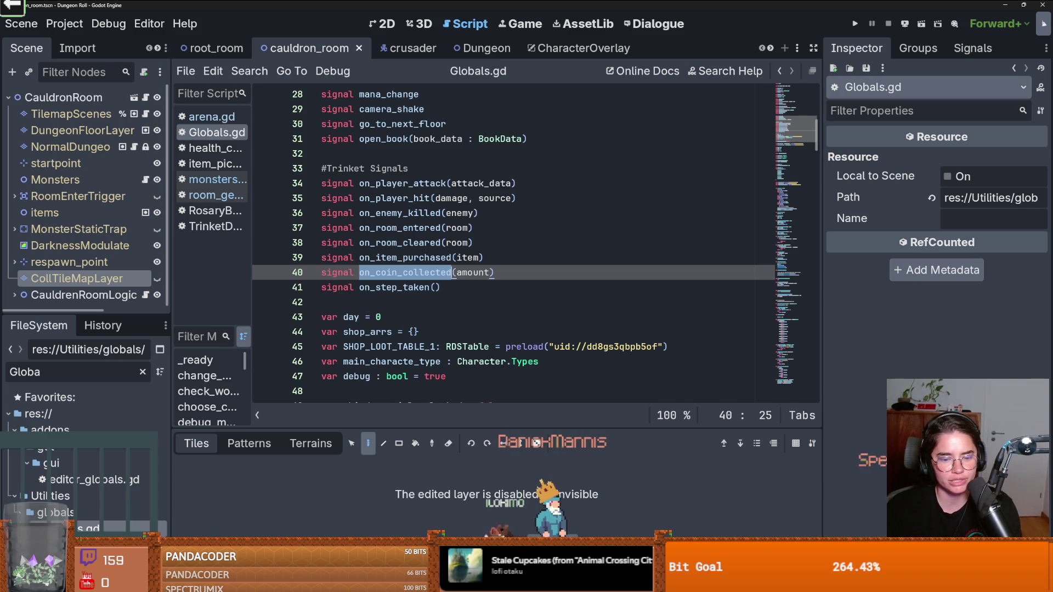
Step: In GitHub Desktop, show RogueRoom's 11 uncommitted changes and focus the commit Summary field
key("alt+Tab")
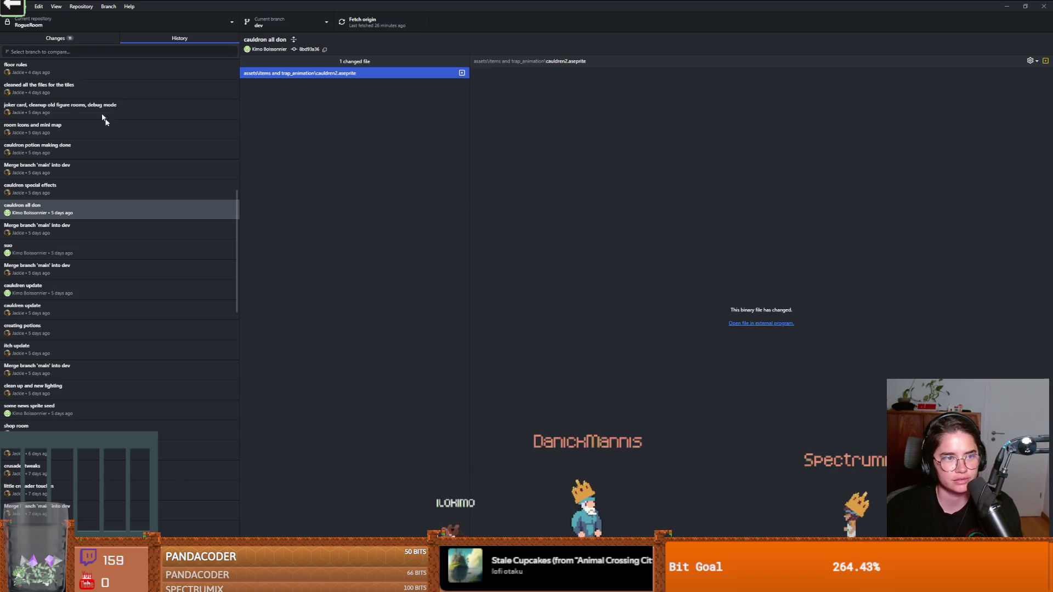
scroll(91, 82, "up", 5)
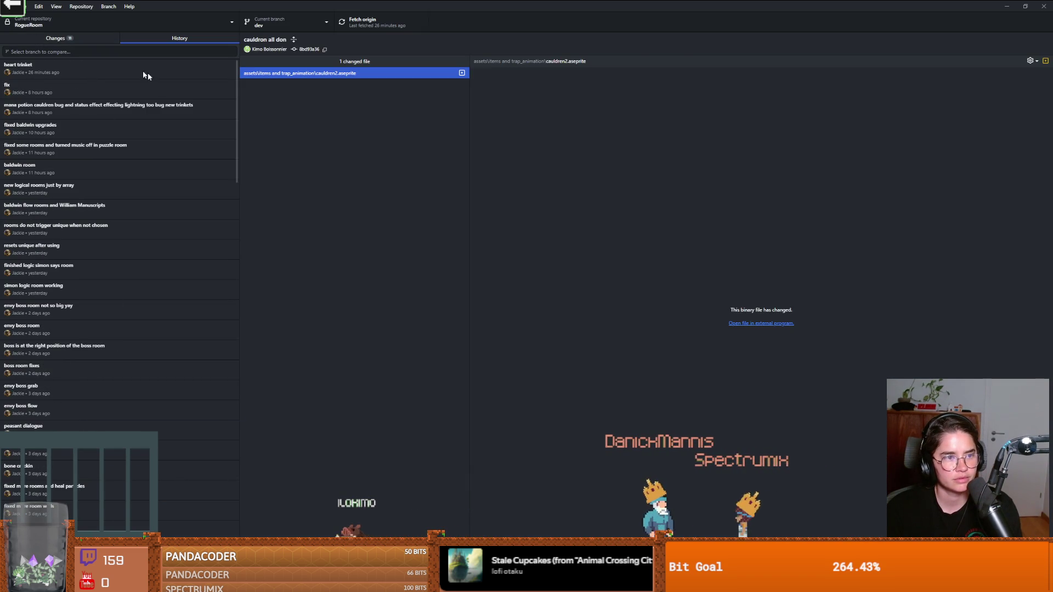
left_click(77, 40)
left_click(126, 485)
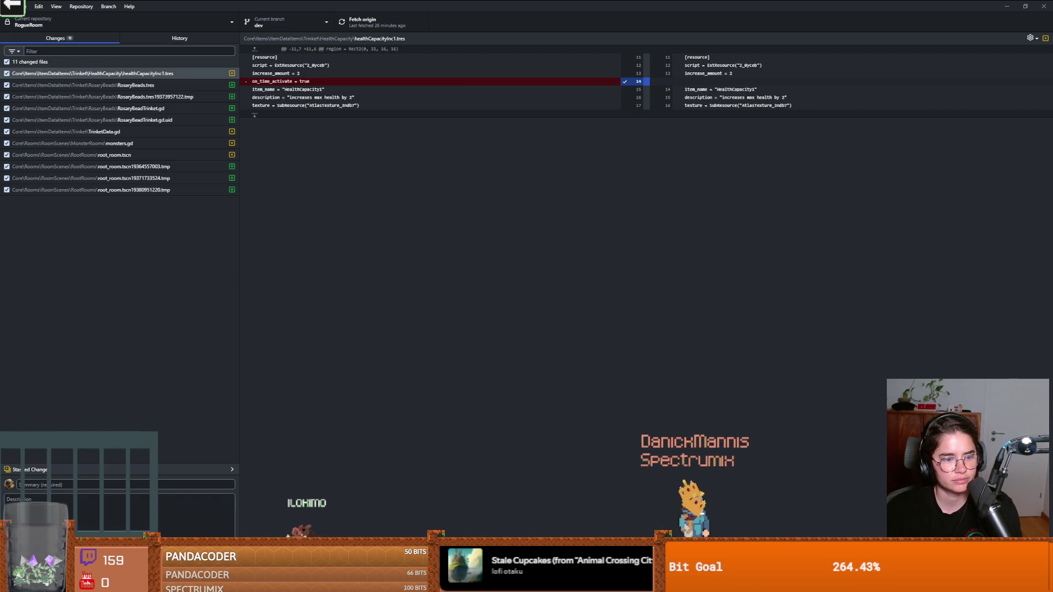
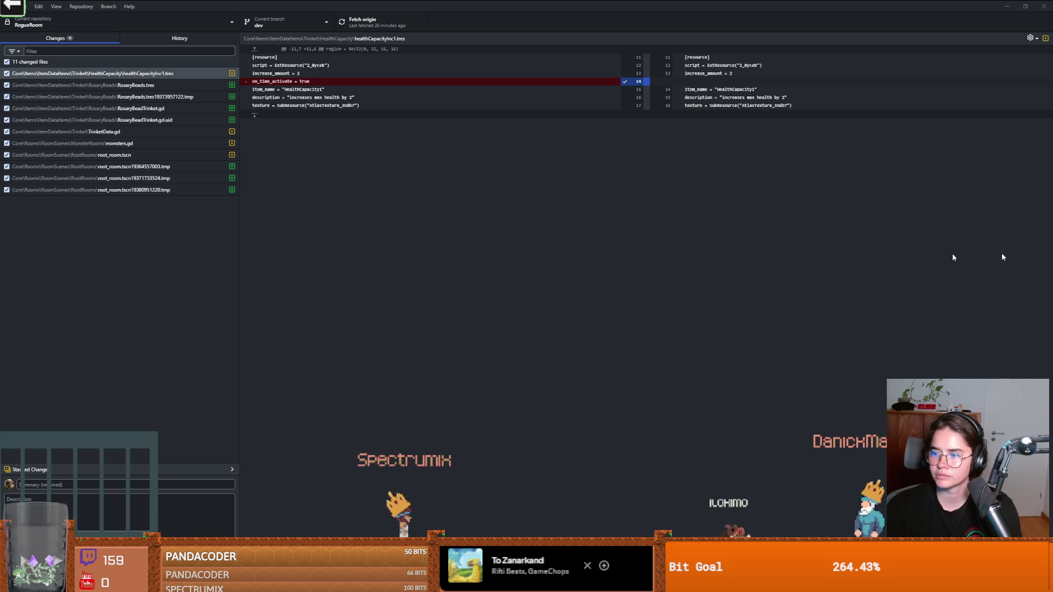
Step: Scroll down ThornityCo's Twitch channel home page past the video player
scroll(208, 184, "down", 5)
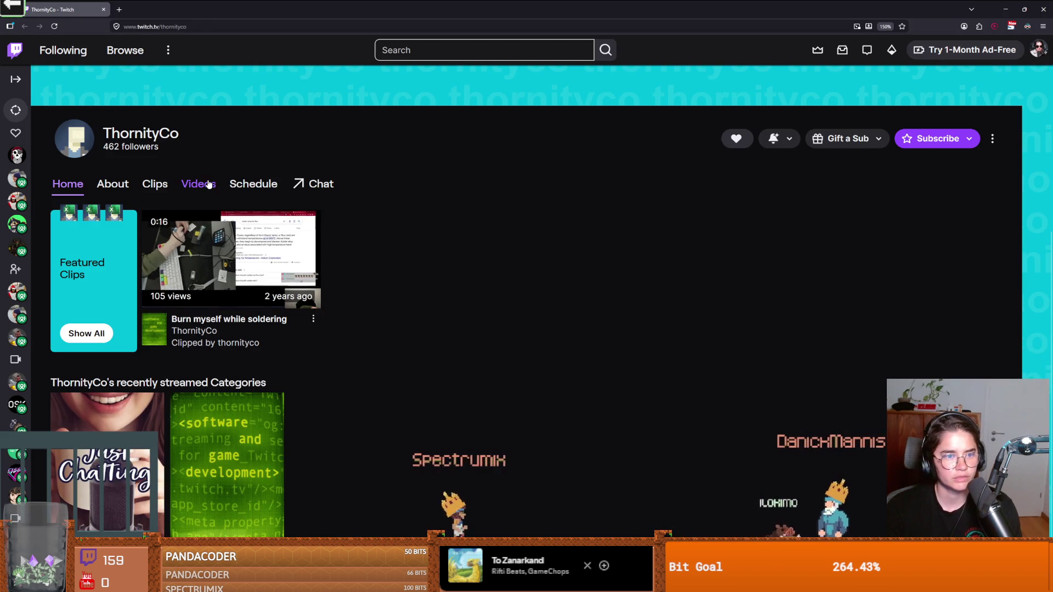
Step: Open ThornityCo's Videos page and page forward twice through older recent broadcasts
left_click(208, 184)
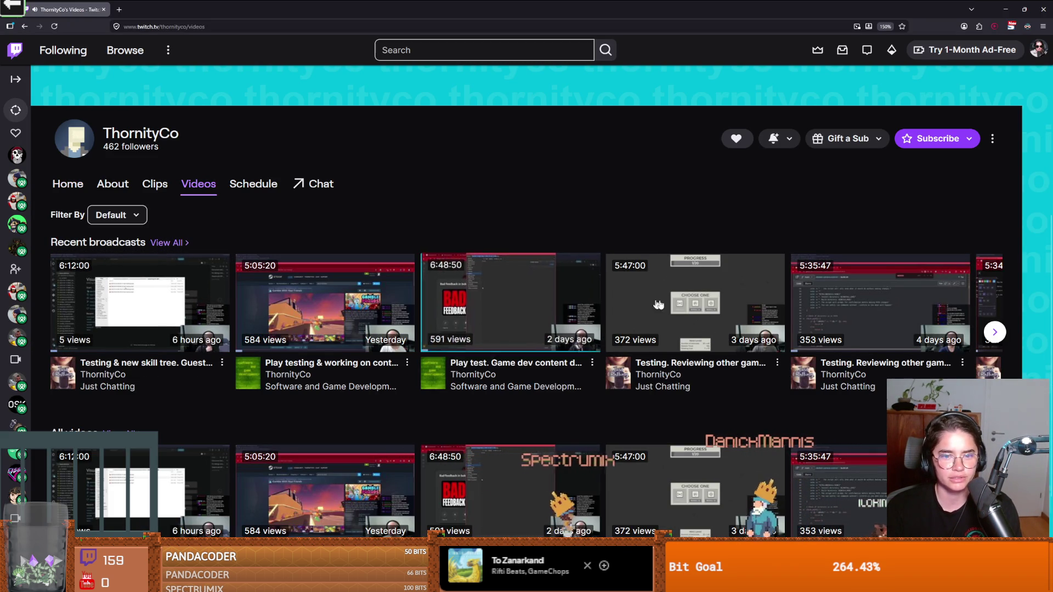
left_click(995, 334)
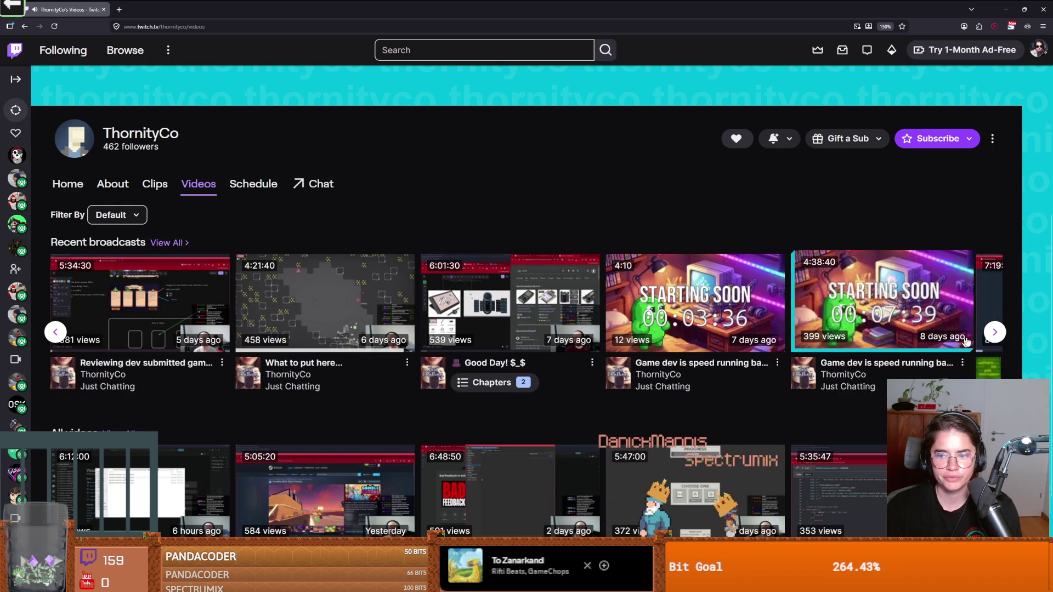
left_click(994, 333)
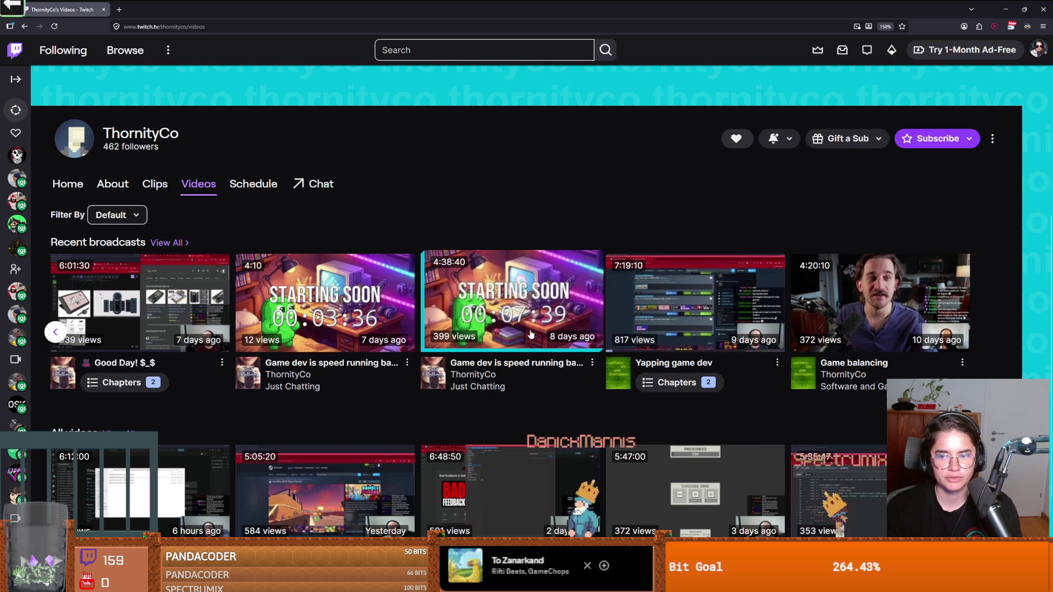
Step: Return the recent broadcasts row to its start, then go back to the healthCapacityInc1.tres diff
mouse_move(15, 330)
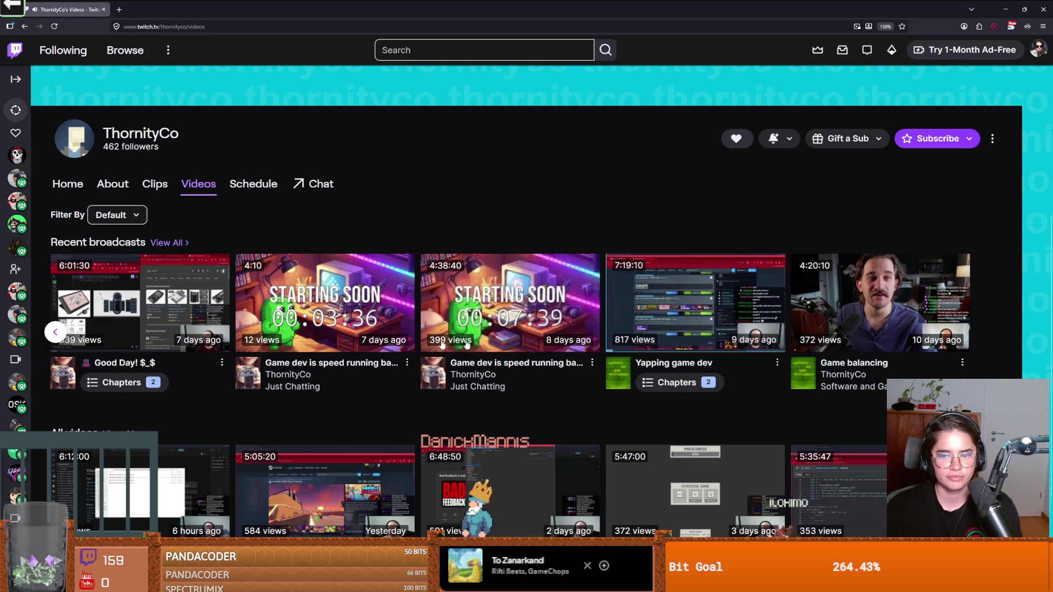
left_click(55, 333)
left_click(55, 333)
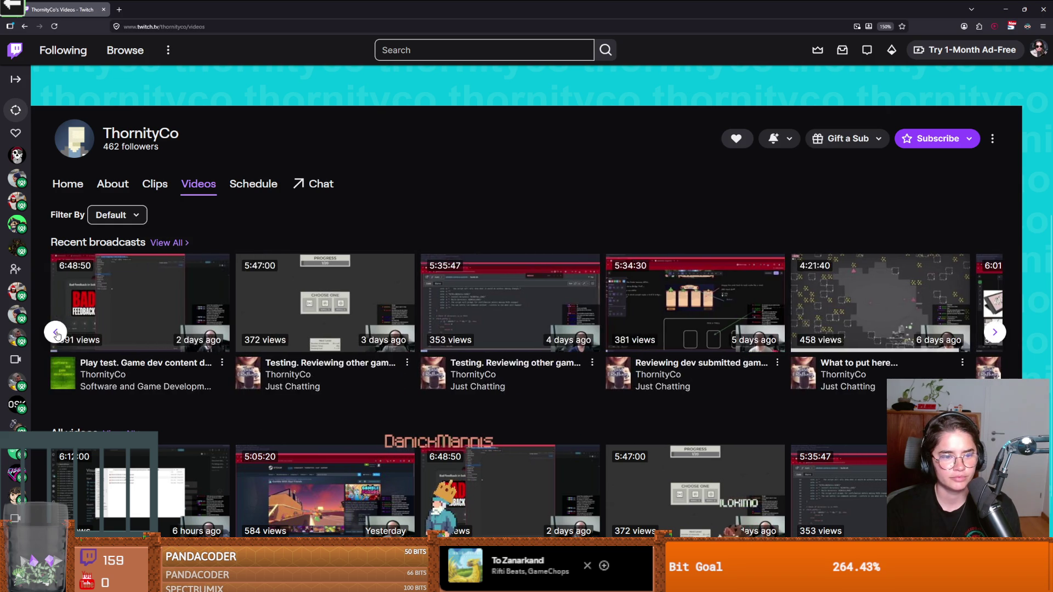
left_click(55, 333)
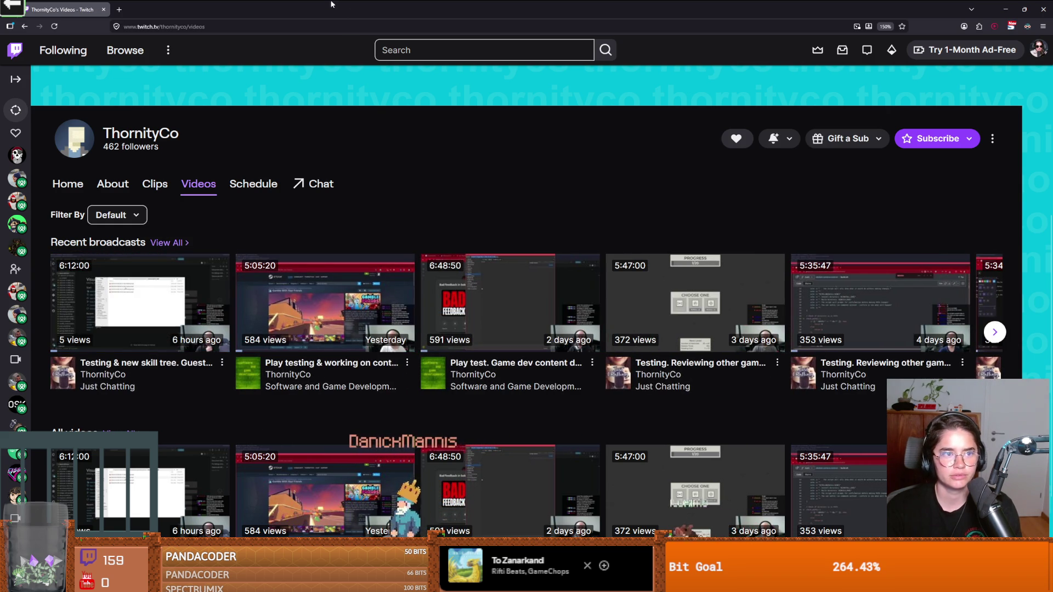
key("alt+Tab")
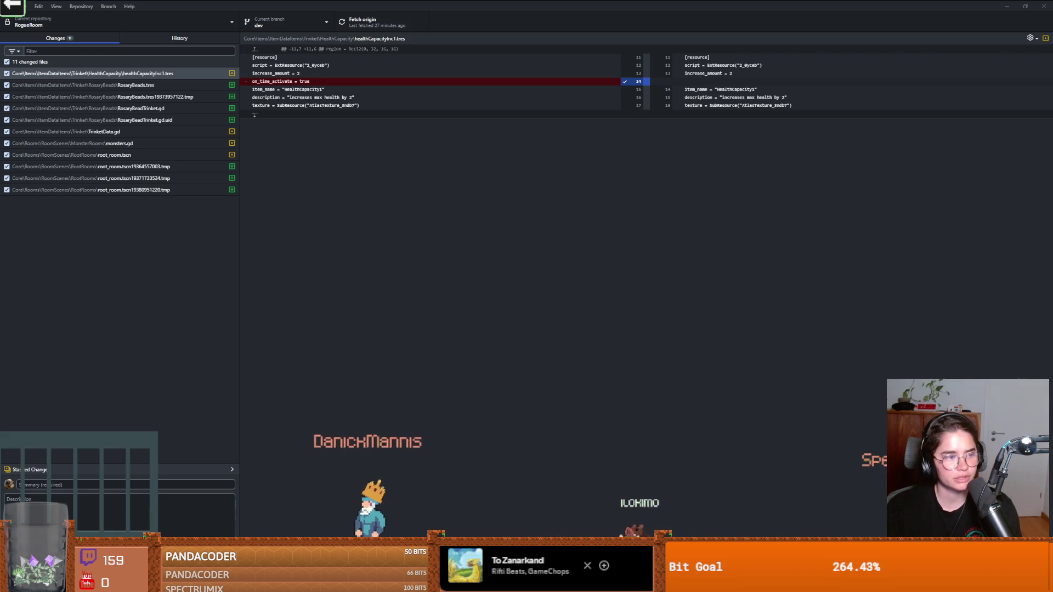